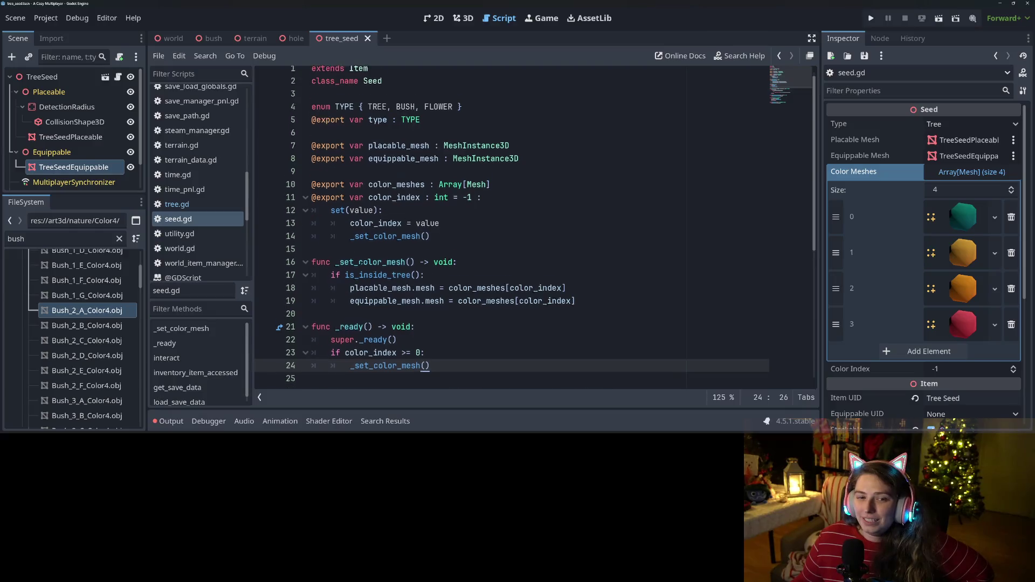
Step: Open item.gd from the script list and place the caret at the end of the EQUIPMENT enum
scroll(505, 274, up, 1)
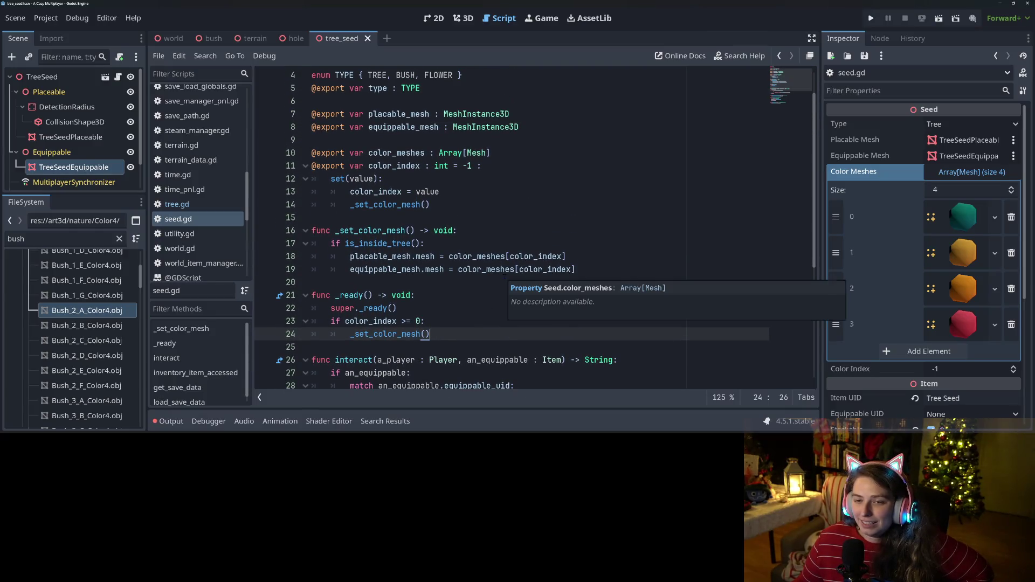
scroll(505, 276, up, 1)
scroll(193, 214, down, 2)
scroll(193, 214, up, 5)
scroll(195, 216, up, 3)
click(178, 155)
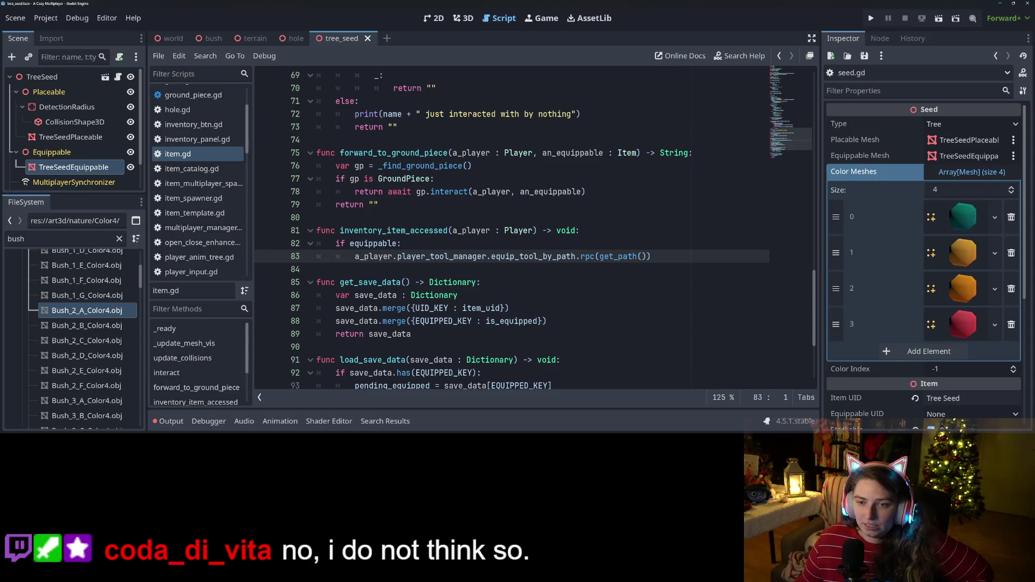
scroll(452, 226, up, 10)
scroll(452, 226, up, 8)
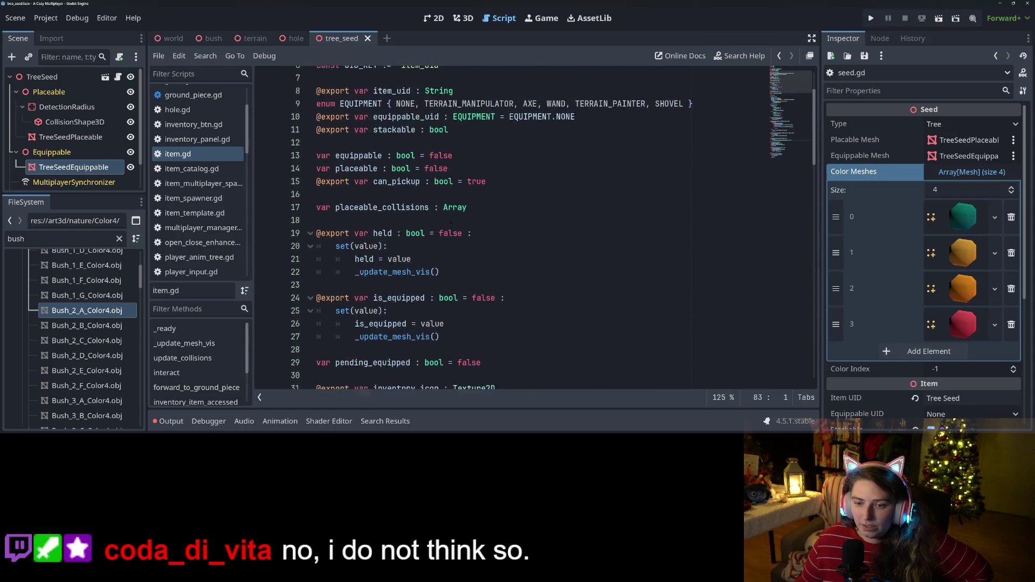
click(698, 179)
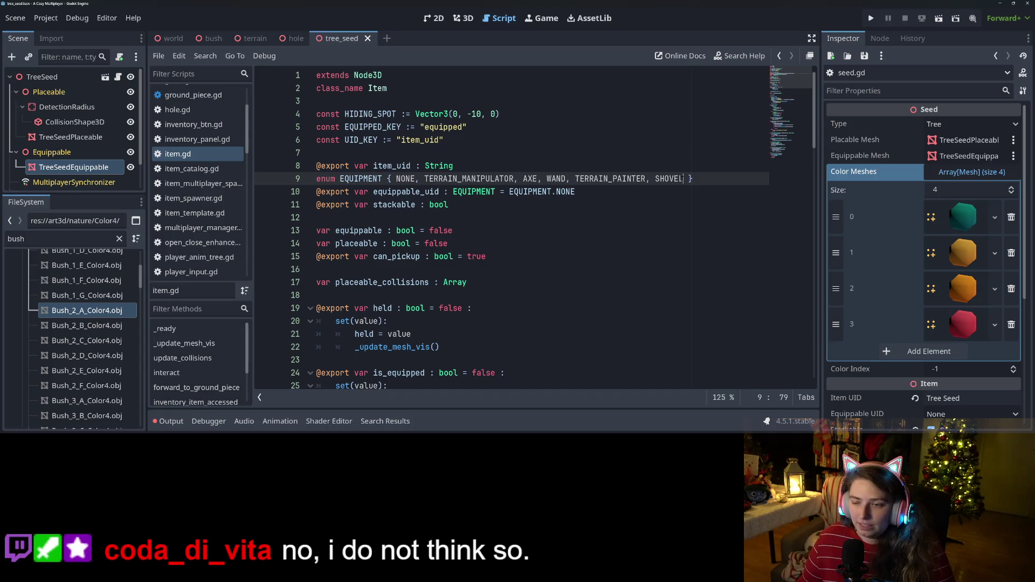
Step: Append SEED to the EQUIPMENT enum, set the tree seed's Equippable UID to Seed, and save
text(, SEED)
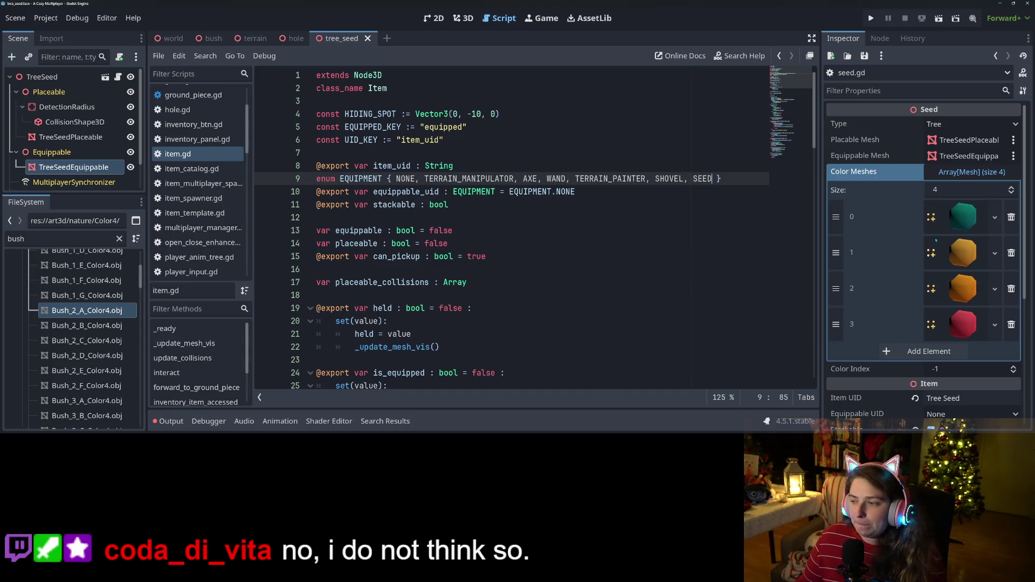
scroll(938, 253, down, 5)
click(957, 294)
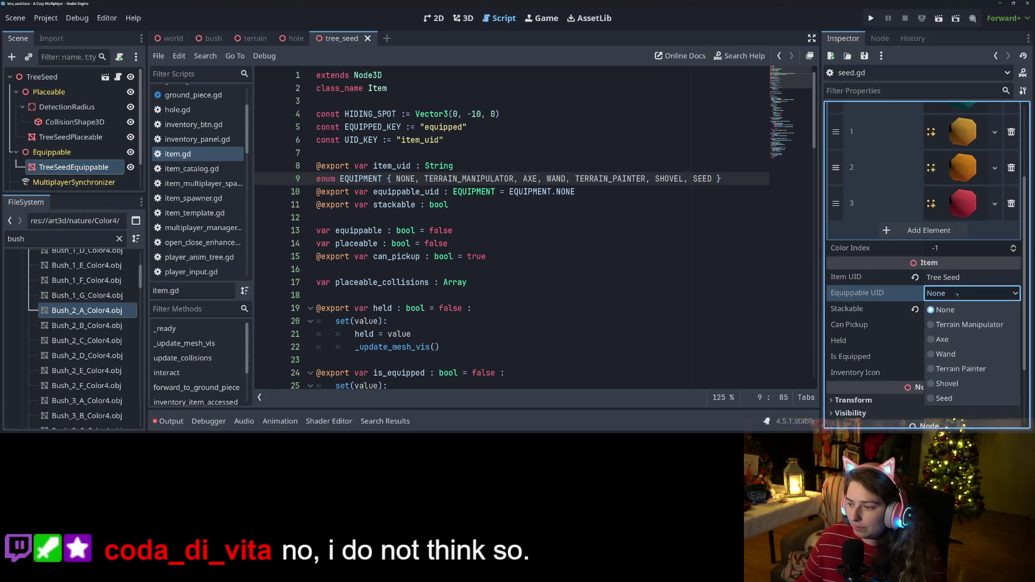
click(944, 399)
key(ctrl+s)
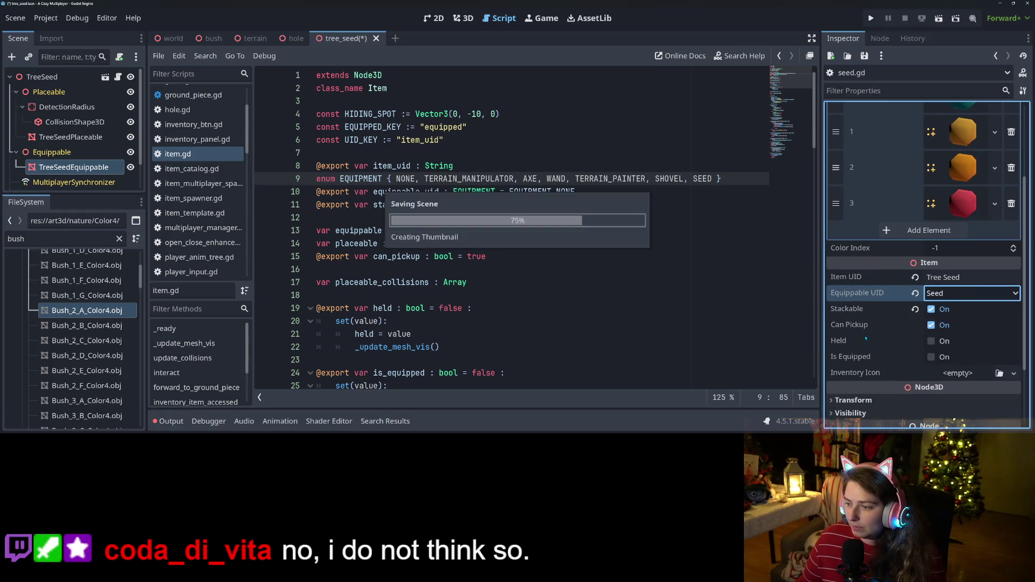
Step: Review the item_uid and equippable declarations in item.gd, then switch to seed.gd
click(620, 282)
click(657, 234)
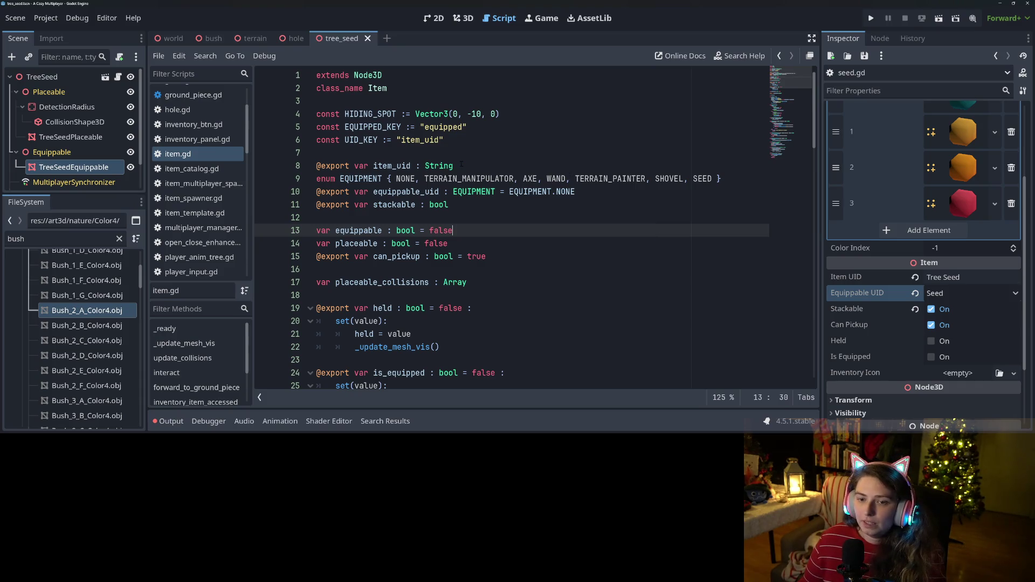
key(Up)
key(Up)
key(Up)
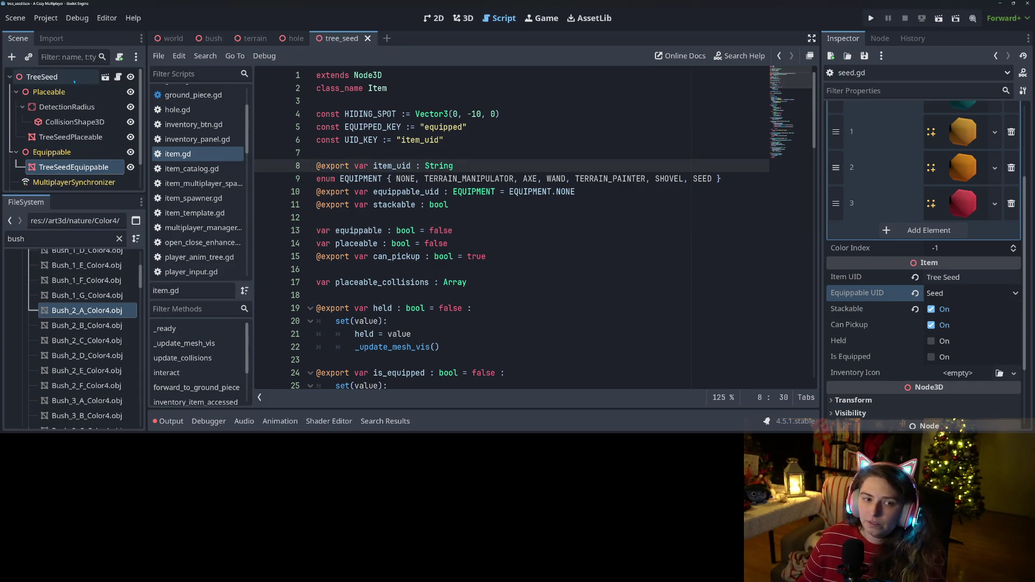
click(425, 230)
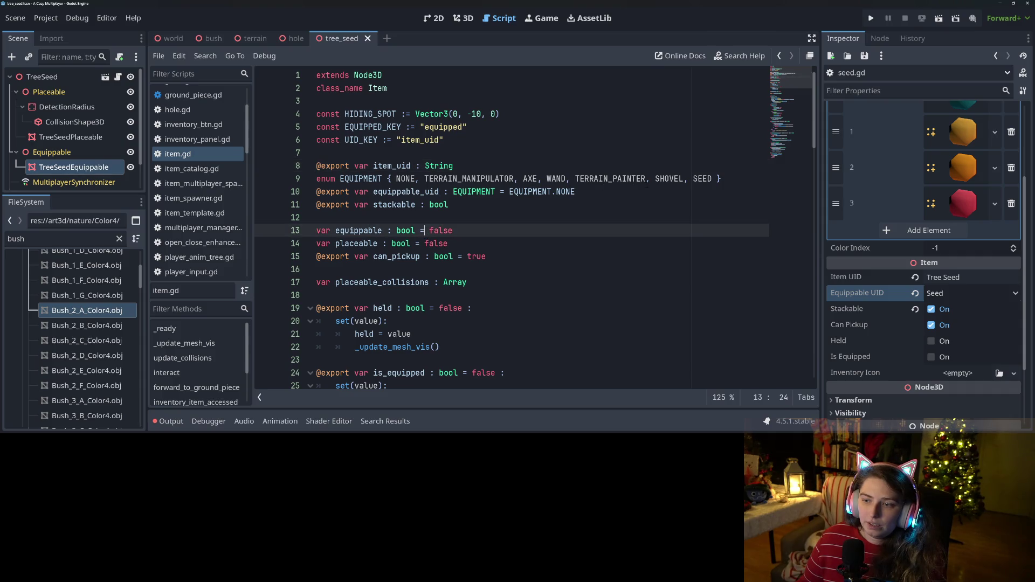
click(118, 77)
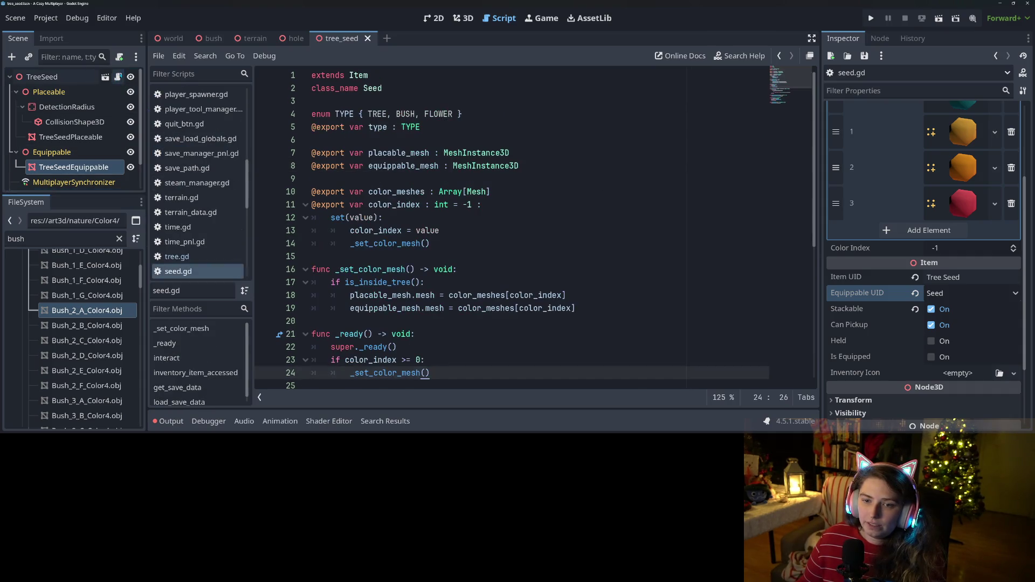
scroll(488, 331, down, 2)
scroll(487, 330, up, 2)
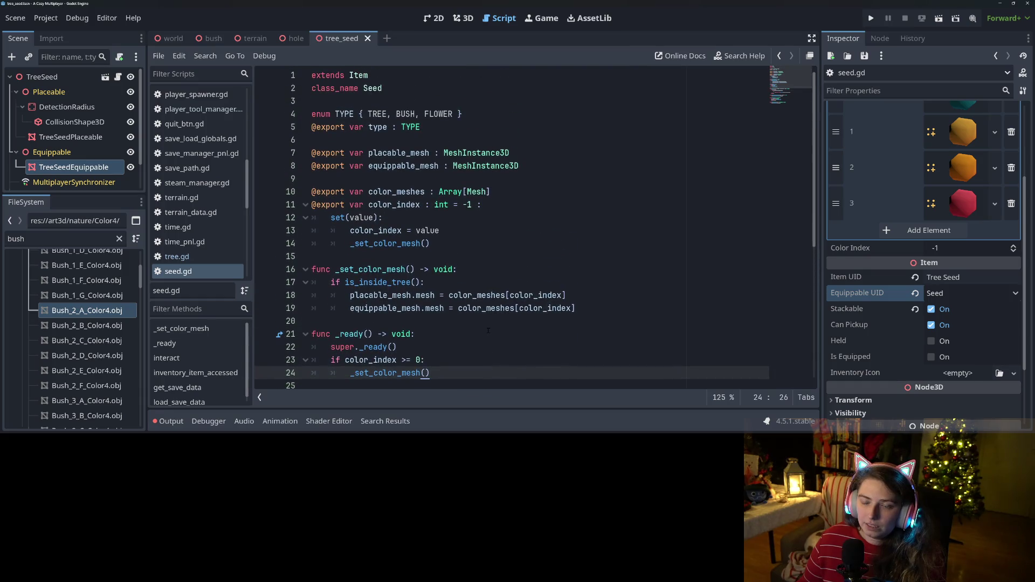
scroll(488, 330, down, 1)
scroll(487, 331, down, 2)
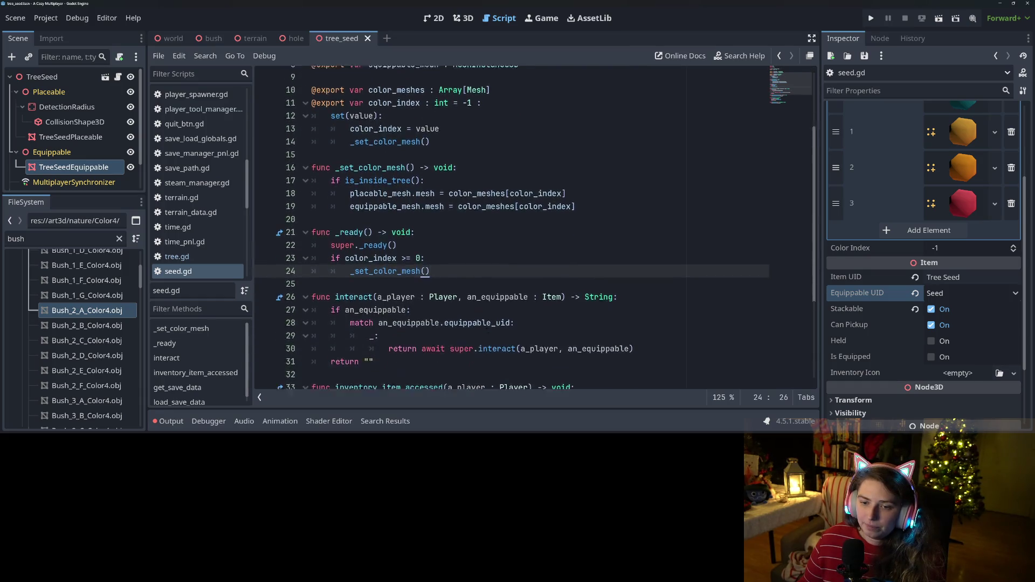
scroll(488, 330, up, 3)
click(384, 114)
double_click(380, 114)
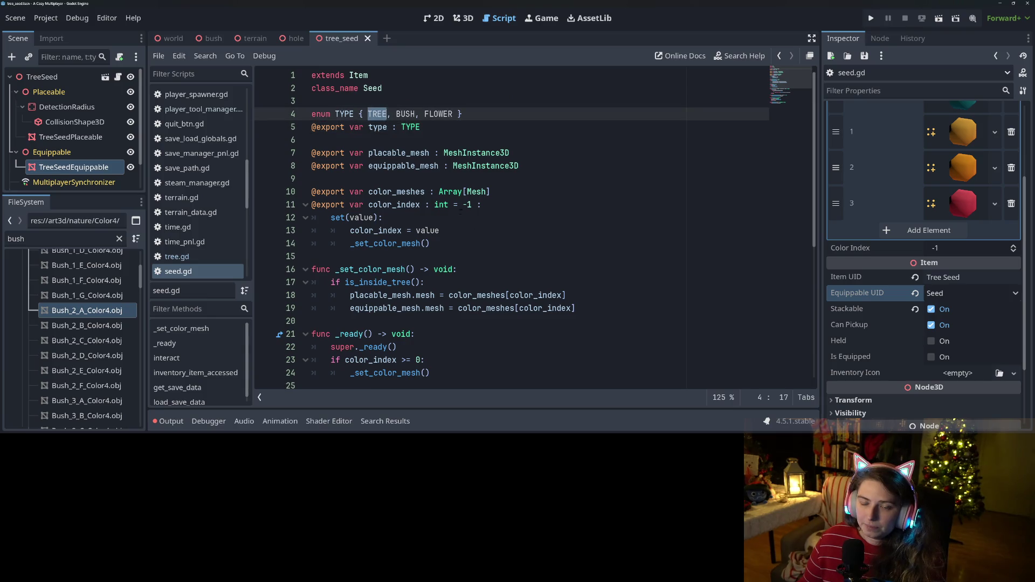
scroll(488, 250, down, 6)
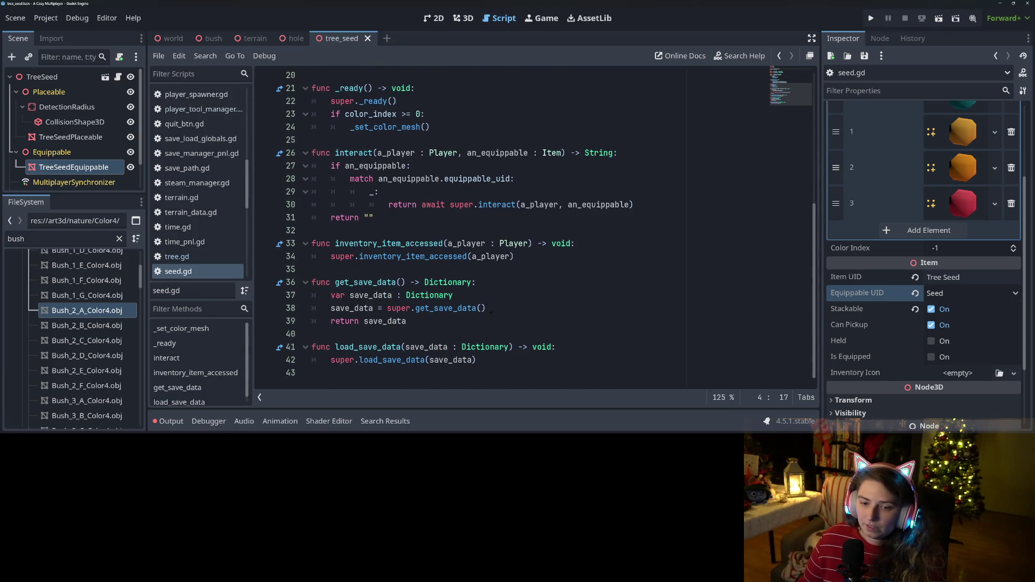
click(545, 269)
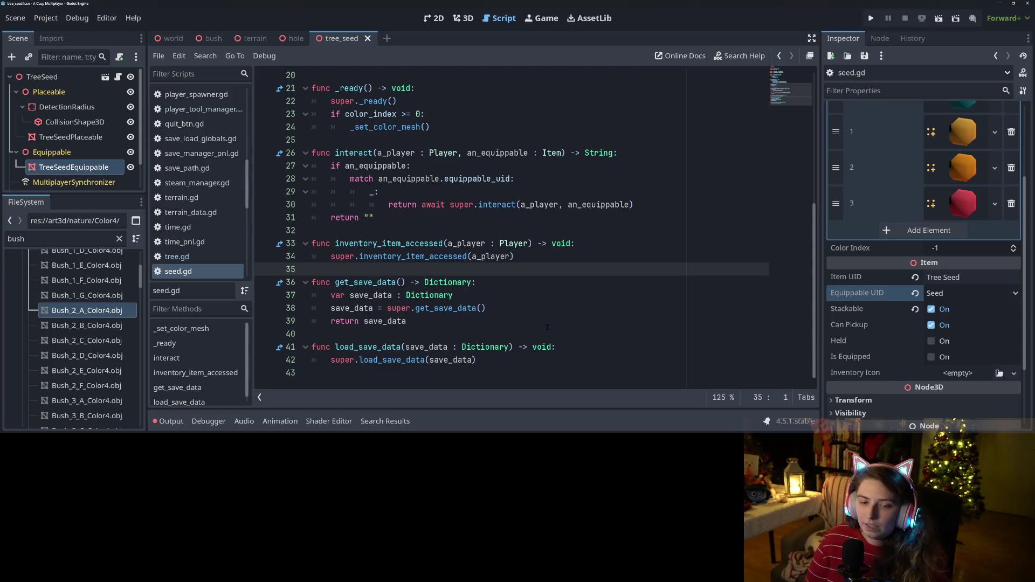
key(Return)
Step: Declare func get_growing_obj() -> Item: with a pass placeholder and a blank line above it
text(func get_)
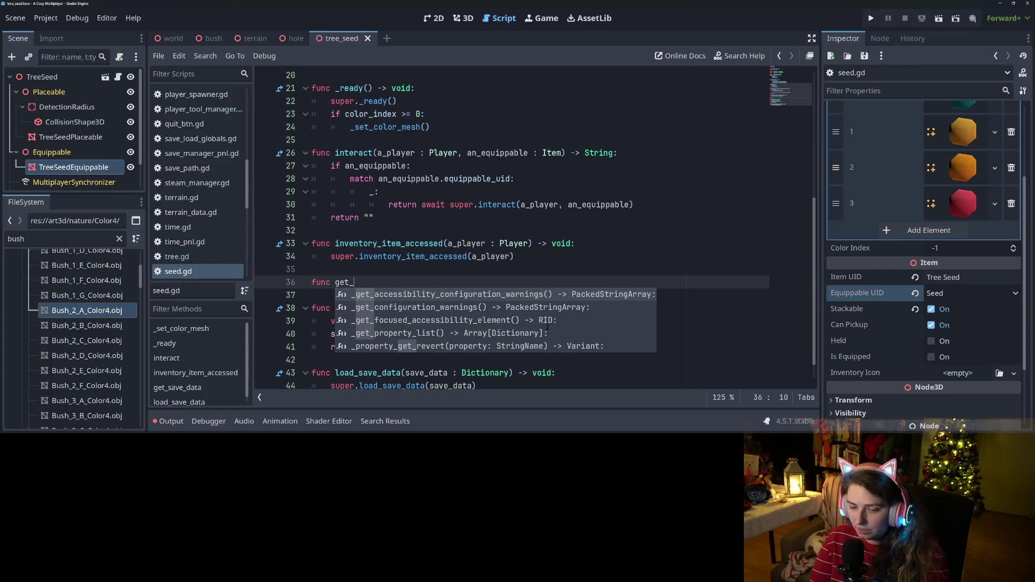
text(growing_)
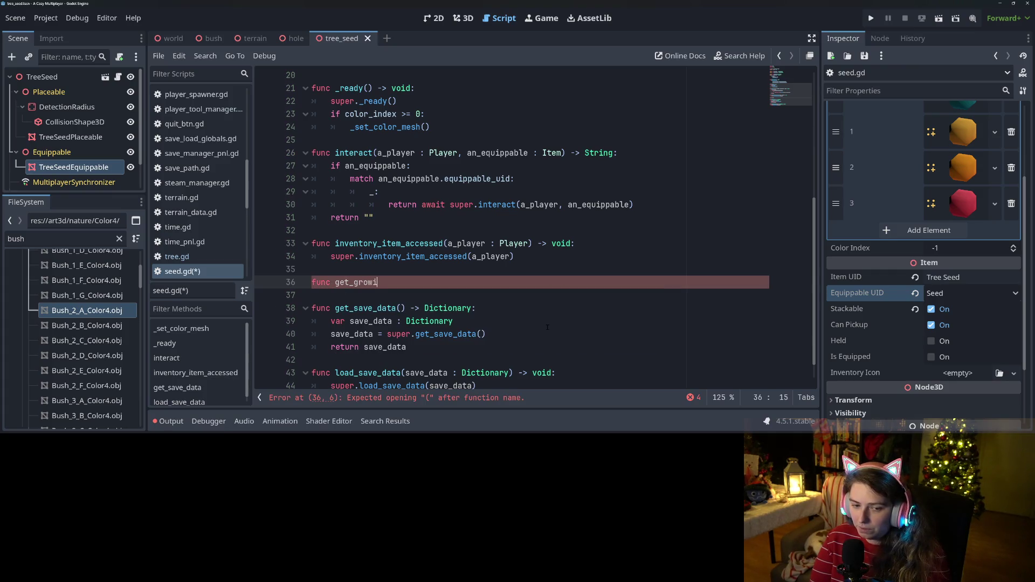
text(obj)
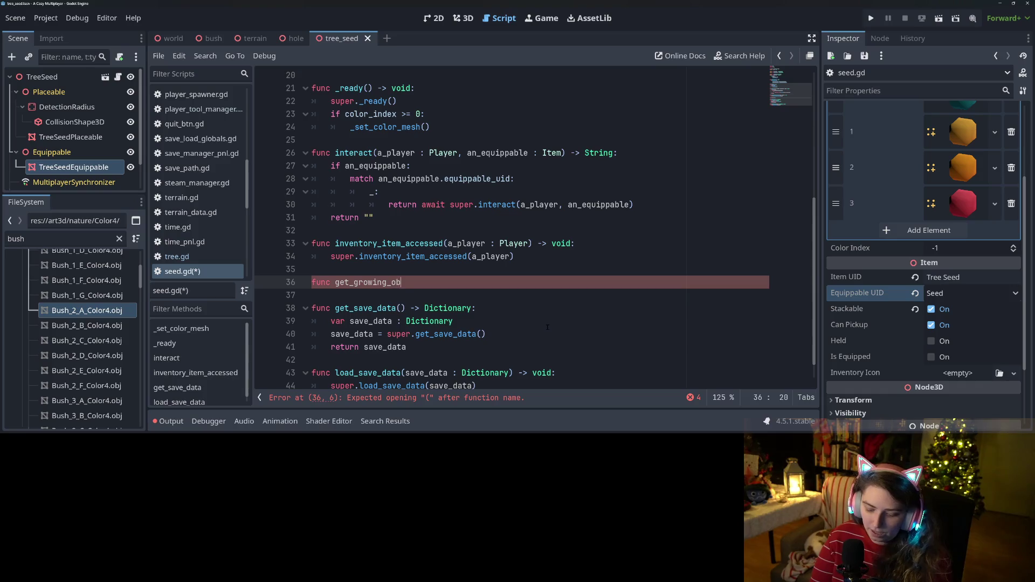
text(())
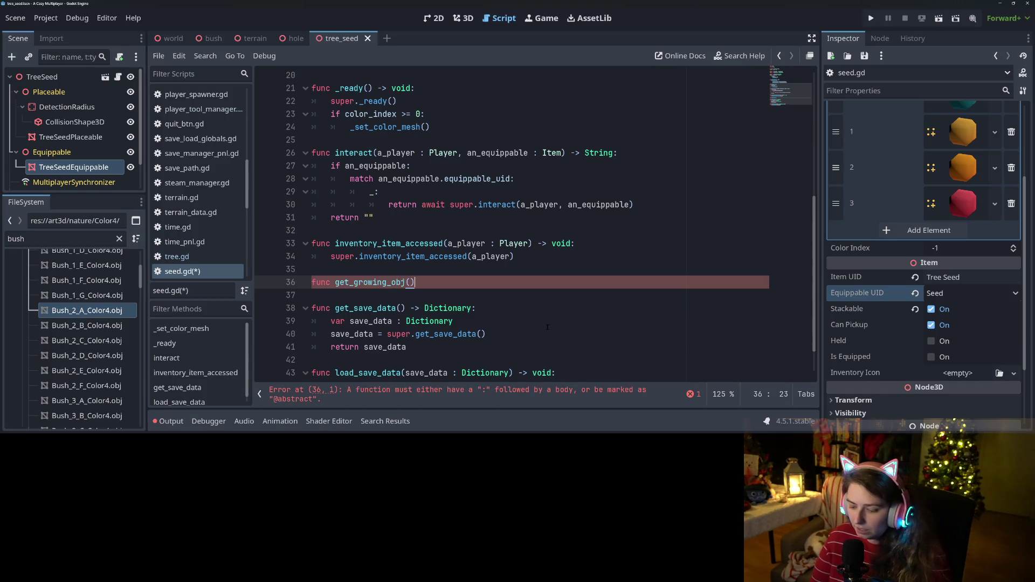
text( -> )
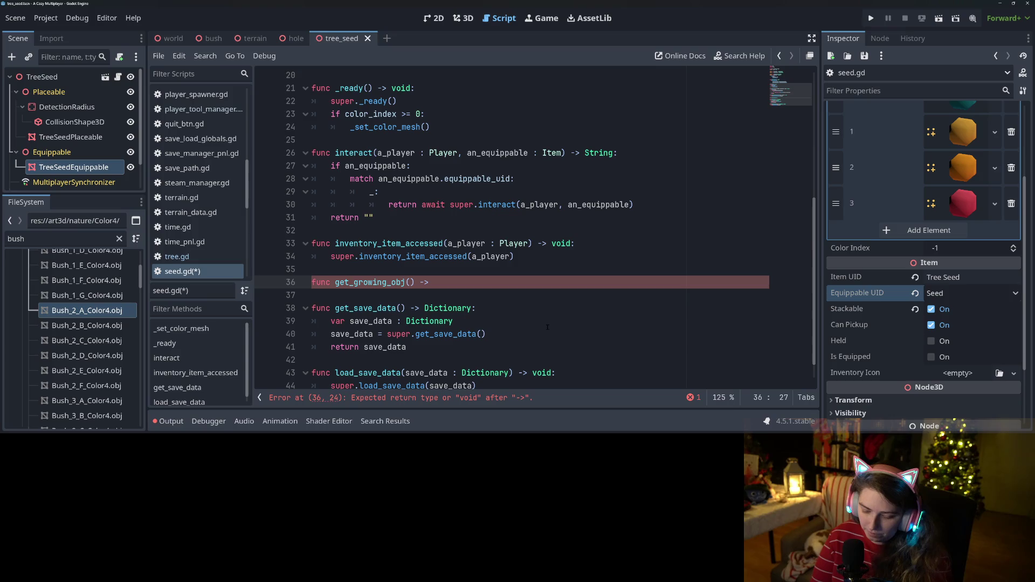
text(Item:)
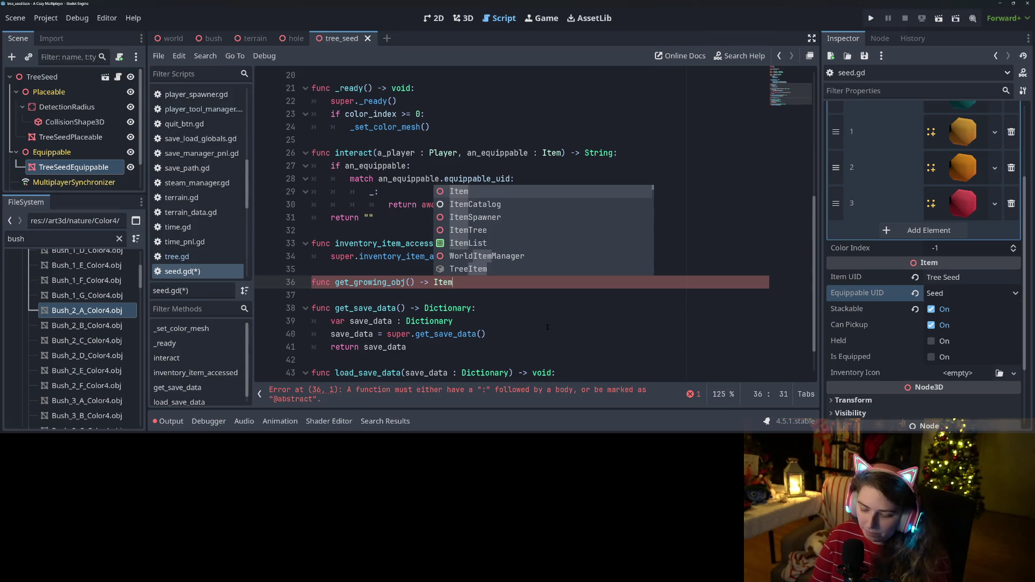
key(Return)
text(pass)
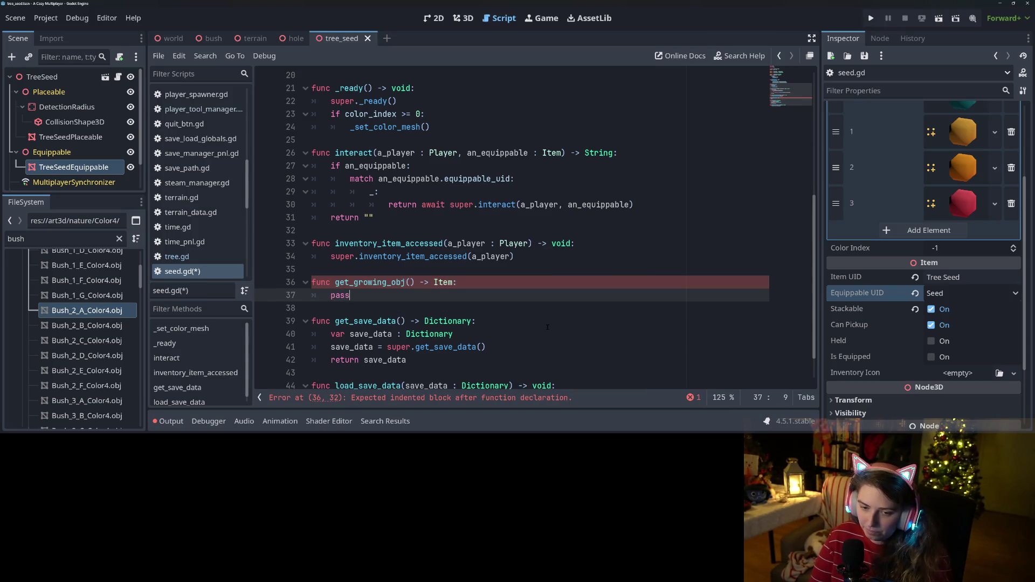
key(ctrl+shift+Return)
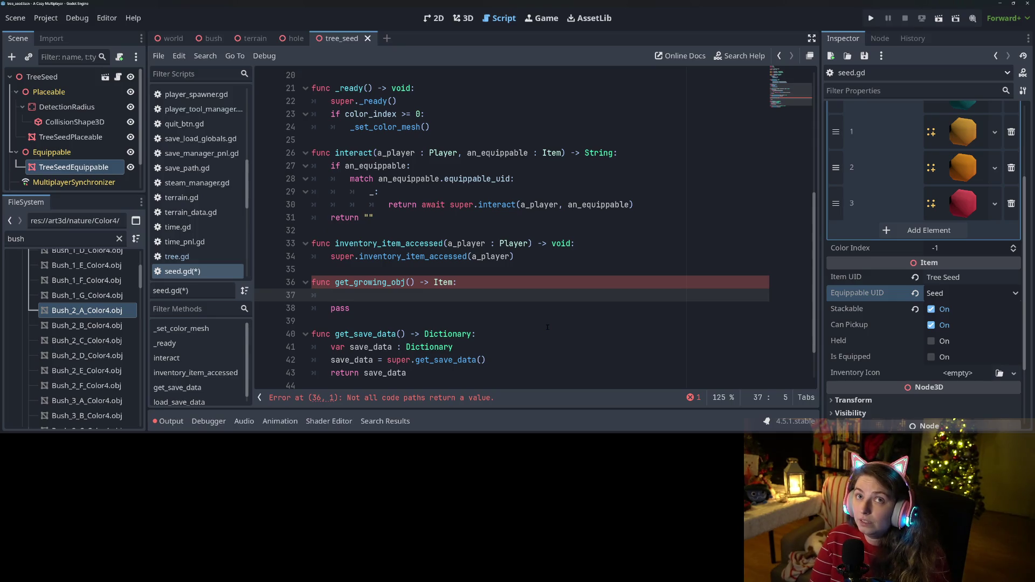
Step: Add a match on type with an empty TYPE.TREE: case
text(var)
key(BackSpace)
key(BackSpace)
key(BackSpace)
text(match )
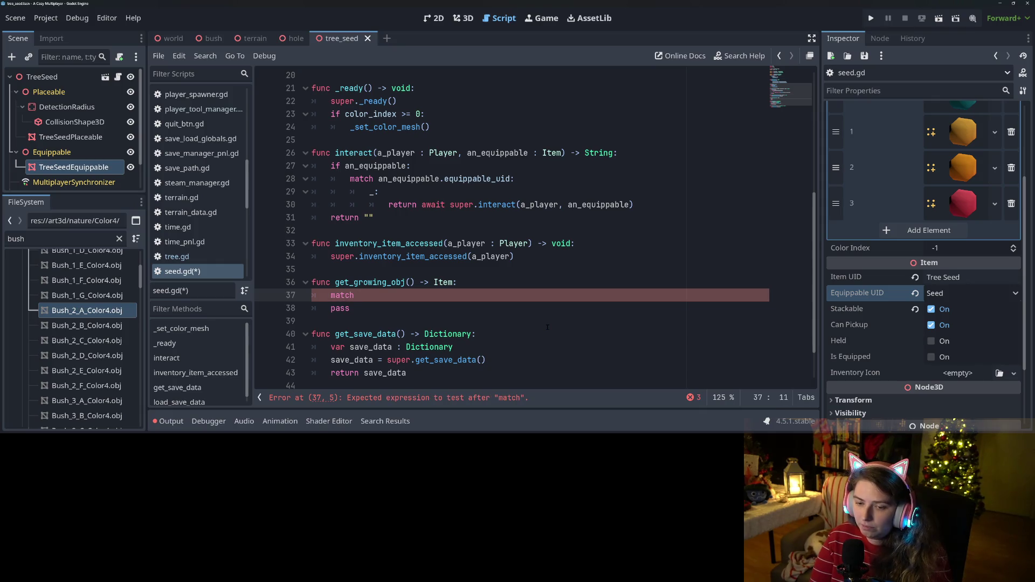
text(t)
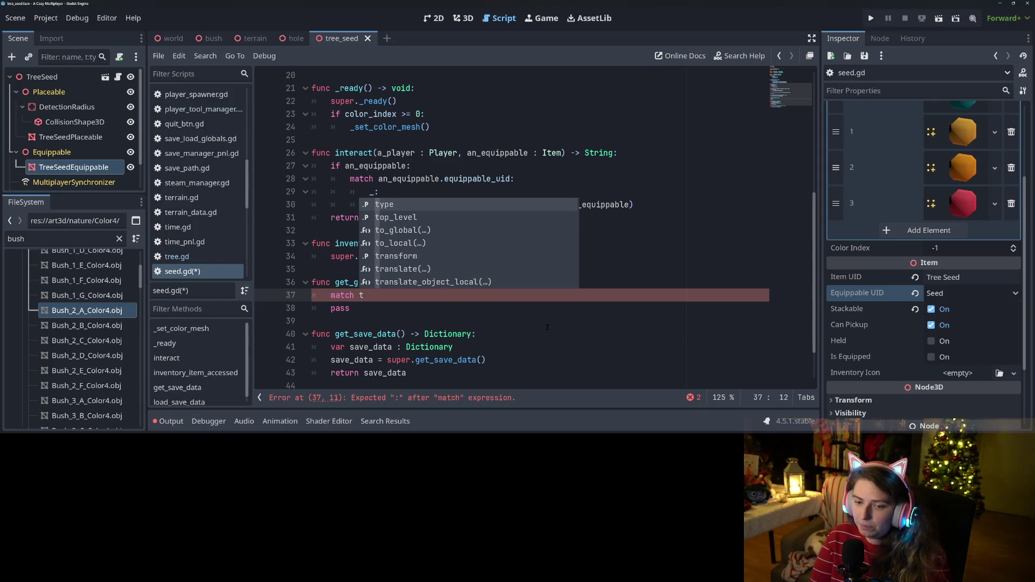
key(Return)
text(:)
key(Return)
text(TYPE)
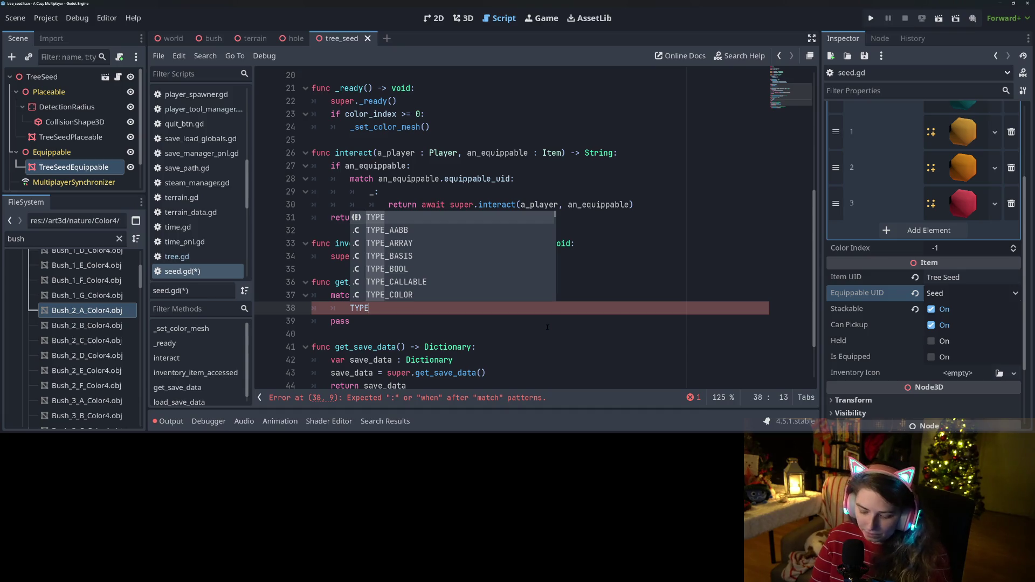
text(.TREE)
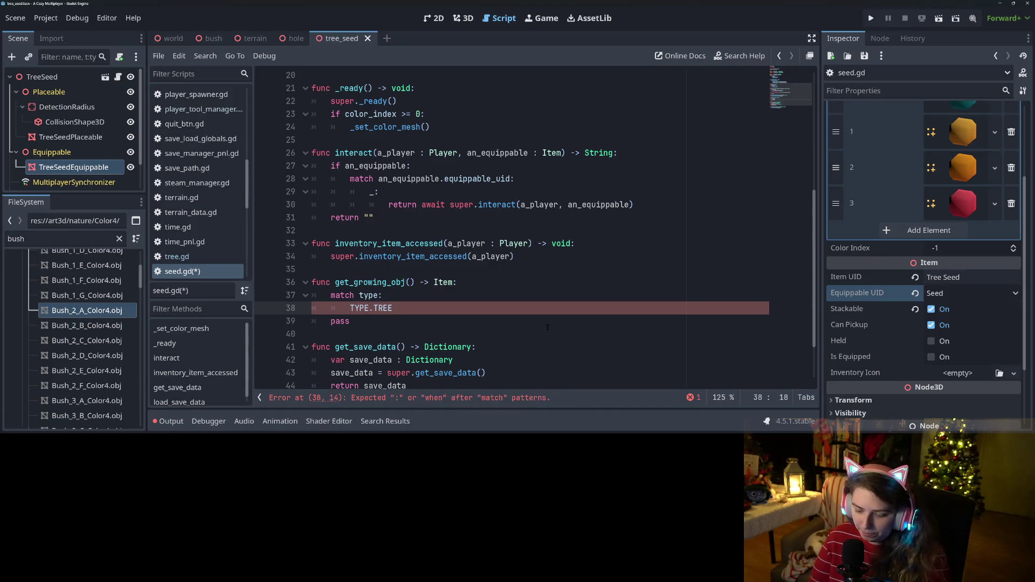
text(:)
key(Return)
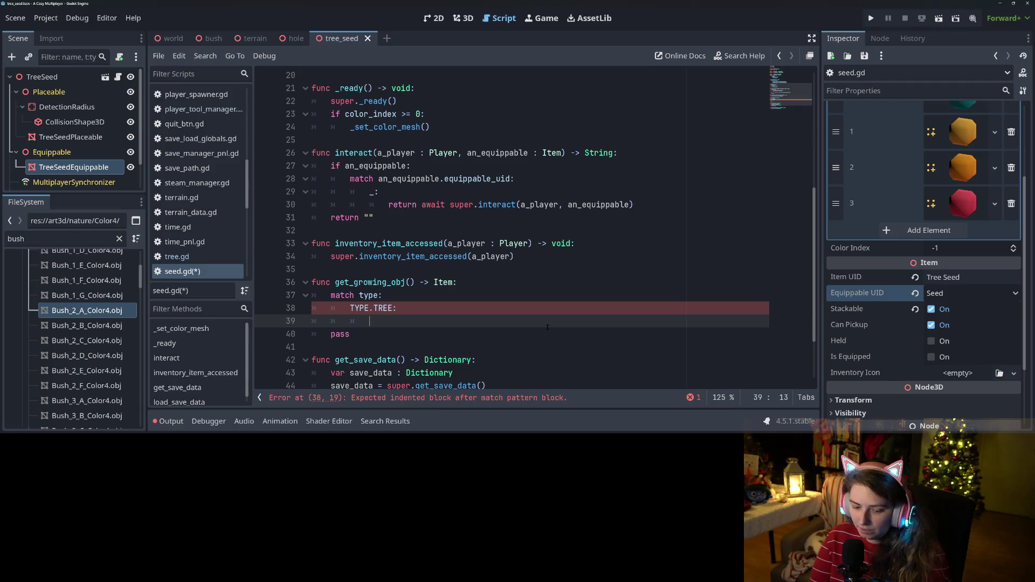
key(Return)
key(BackSpace)
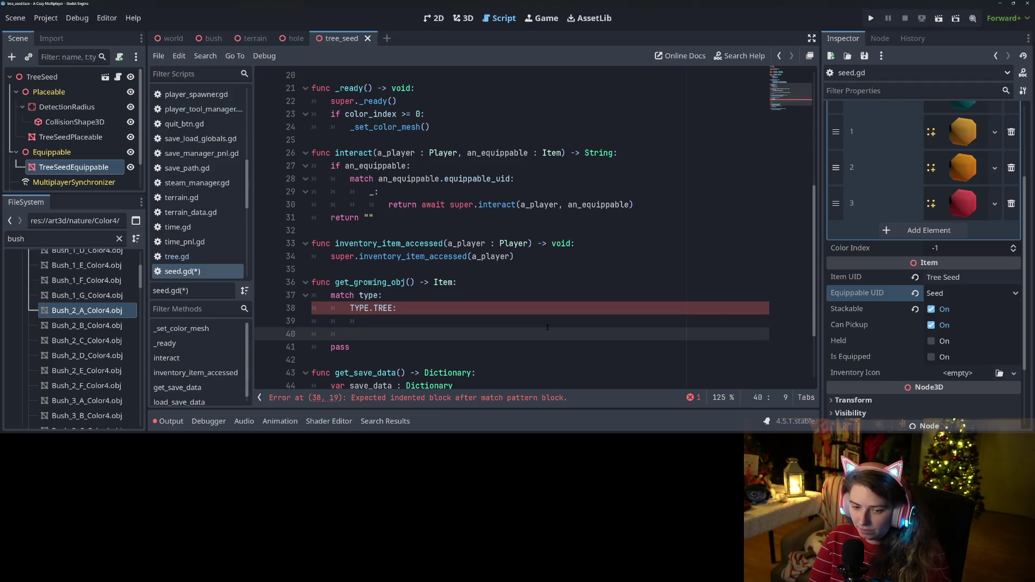
Step: Declare var option_set: Array at the top of get_growing_obj
click(481, 287)
key(Return)
text(var option_s)
text(et =)
key(BackSpace)
key(BackSpace)
text(: Array)
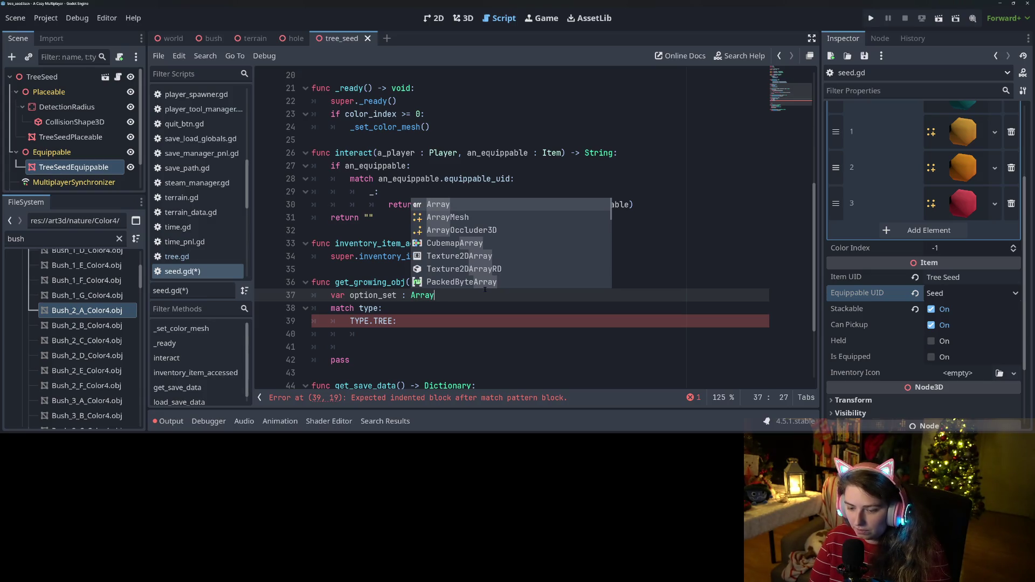
Step: Assign option_set = ItemCatalog.trees.duplicate() in the TYPE.TREE case
click(412, 321)
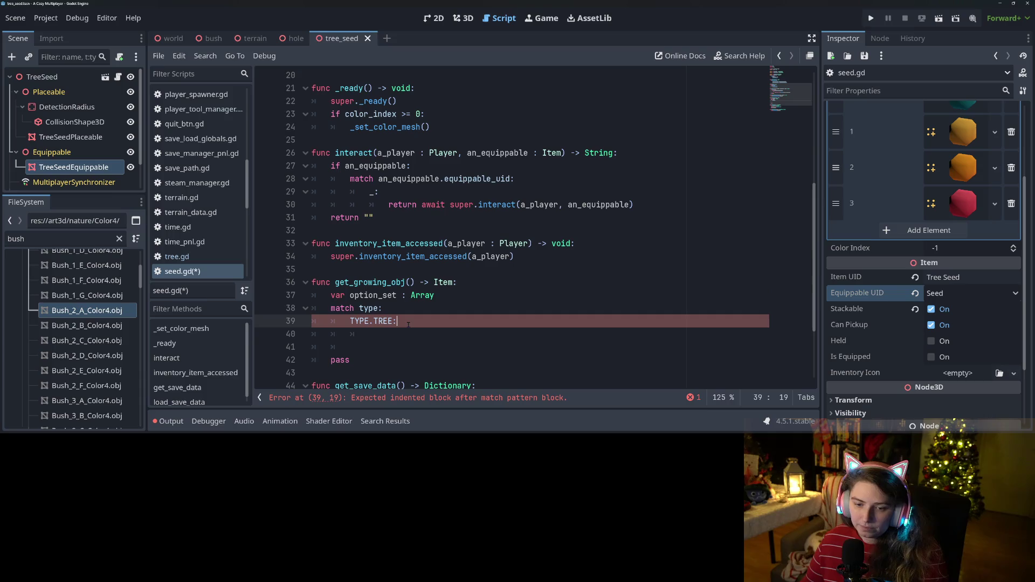
click(416, 334)
text(op)
key(Return)
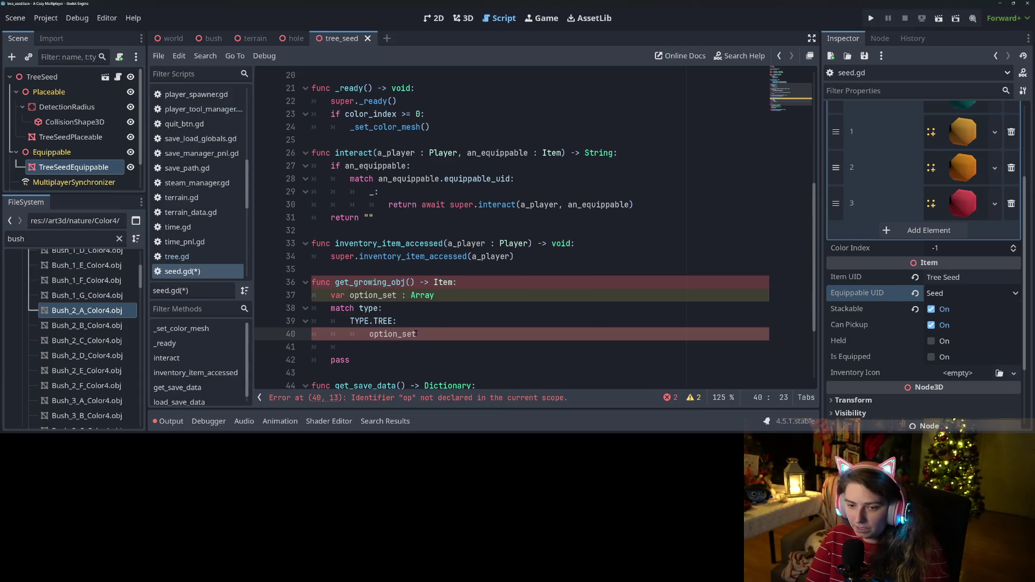
text(= )
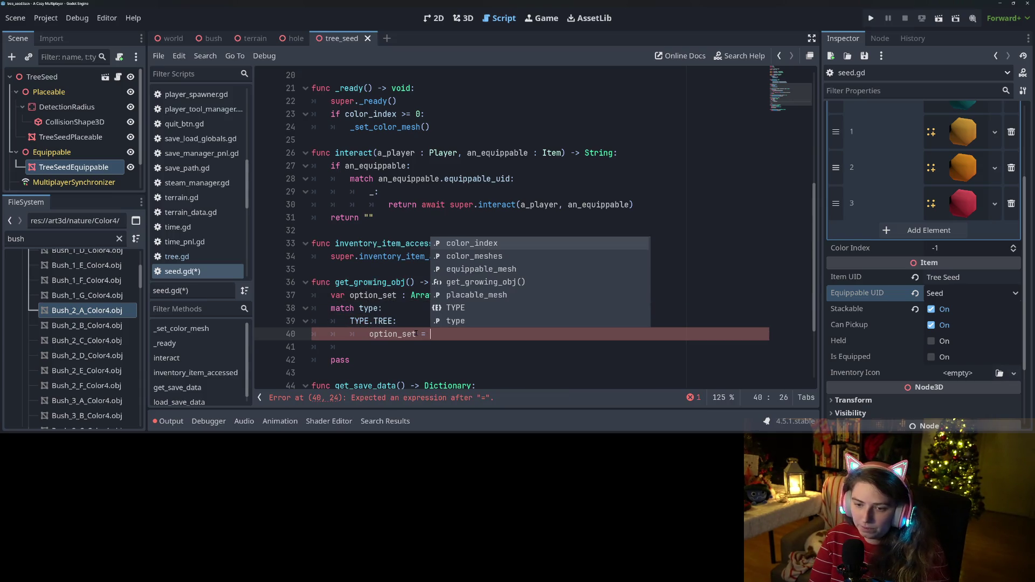
text(ItemCatalog.)
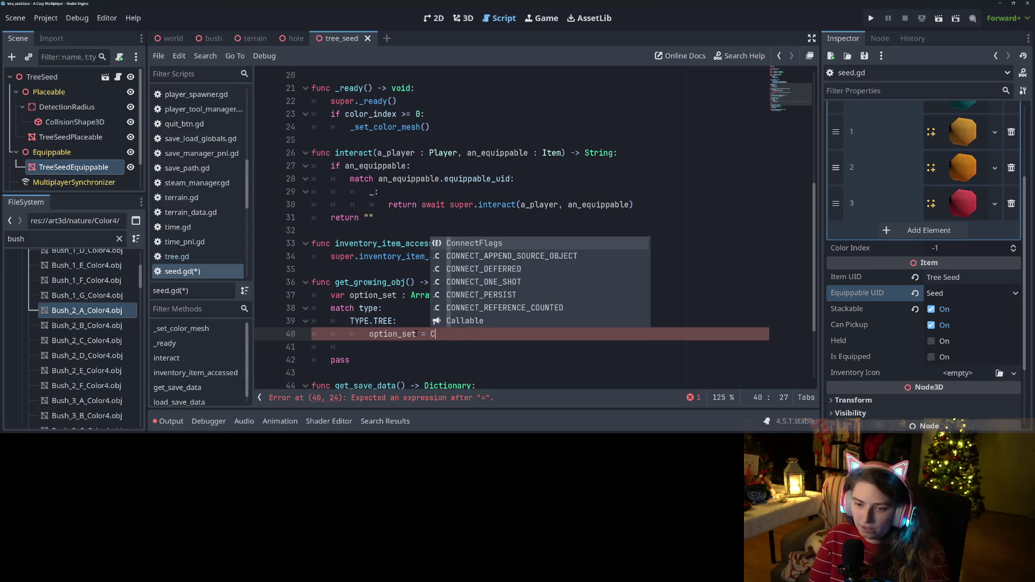
text(trees)
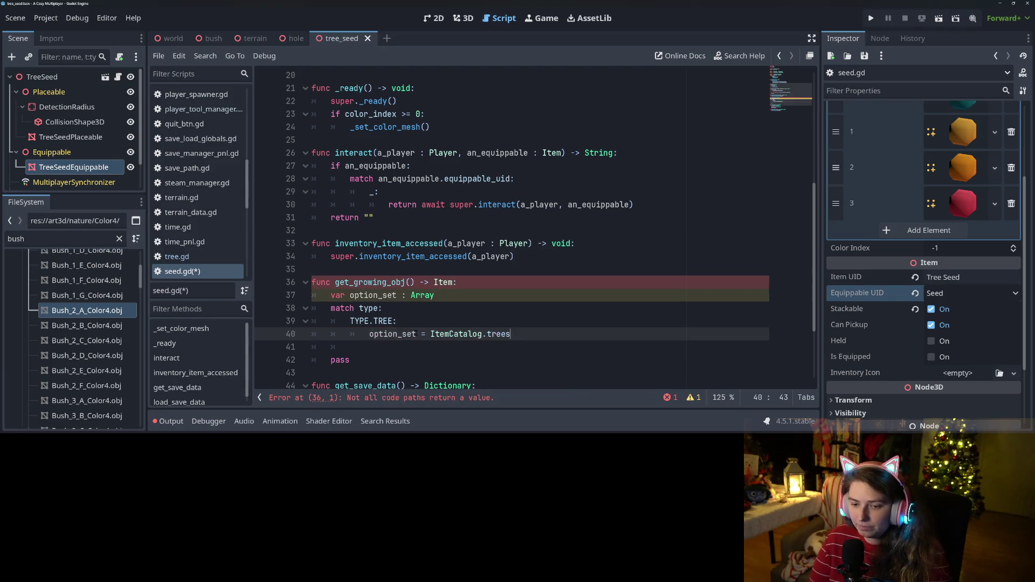
text(.du)
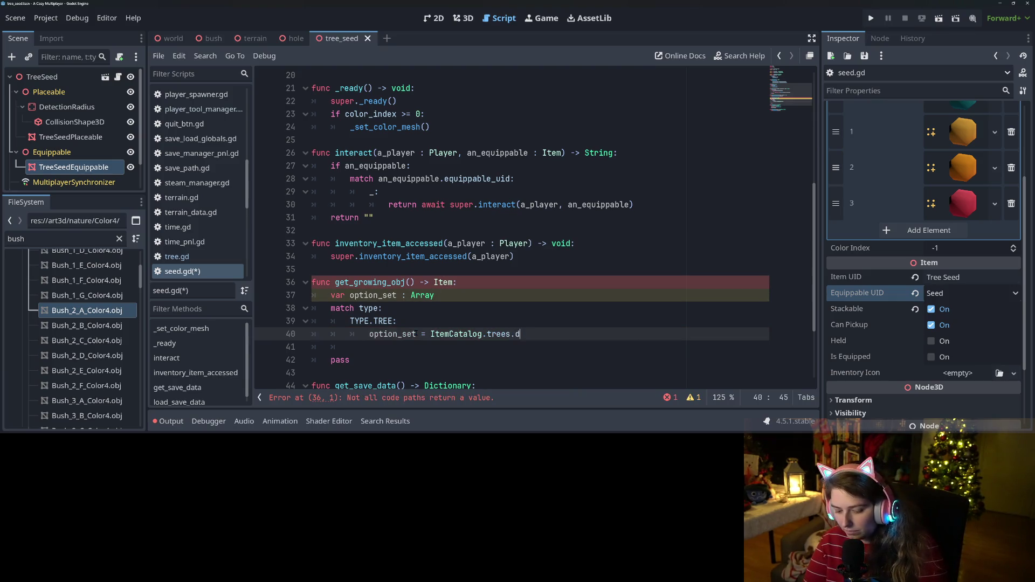
key(Return)
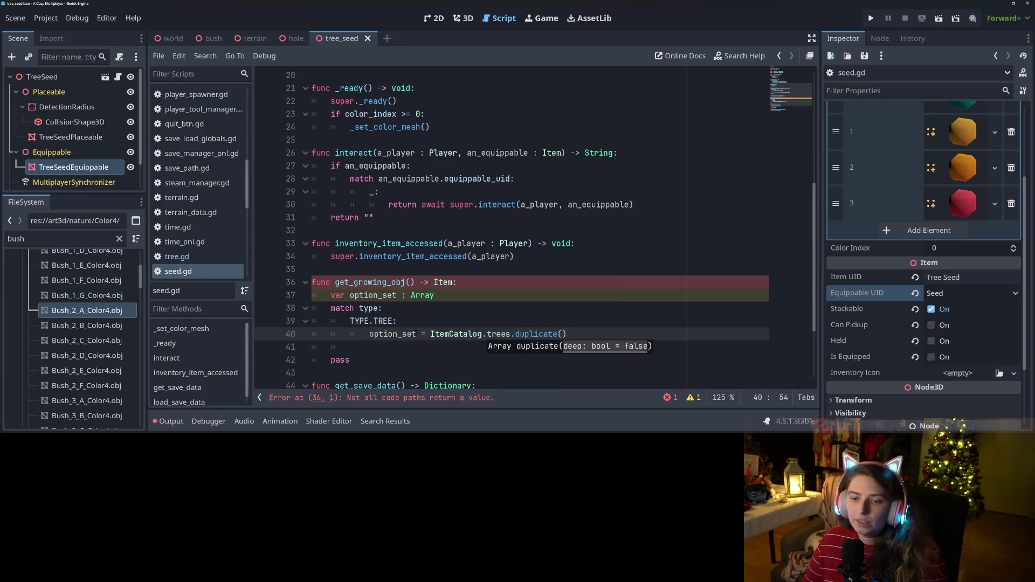
Step: Replace the pass placeholder with a var an_item declaration
click(351, 361)
scroll(354, 283, down, 2)
double_click(354, 282)
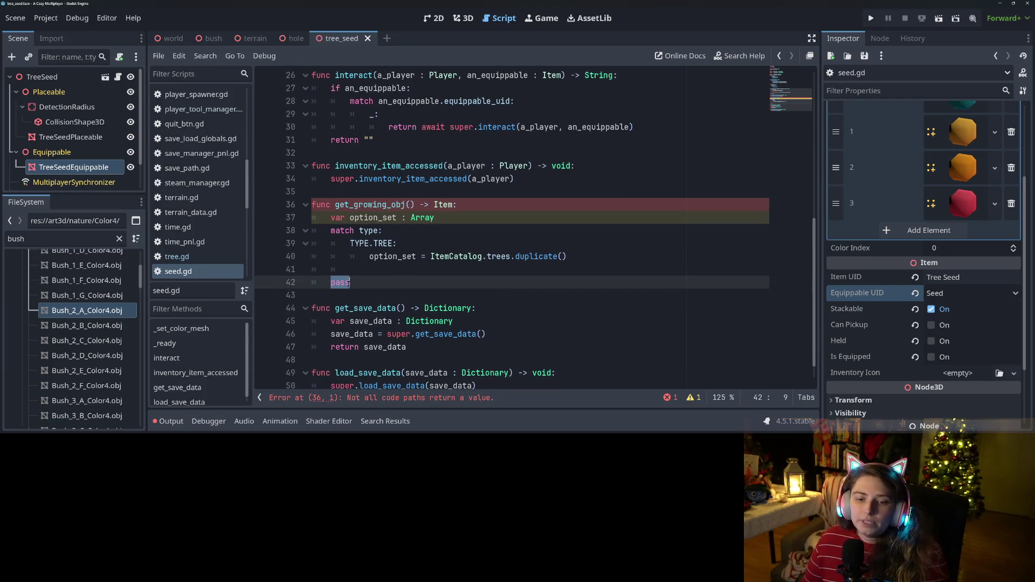
text(var an_item )
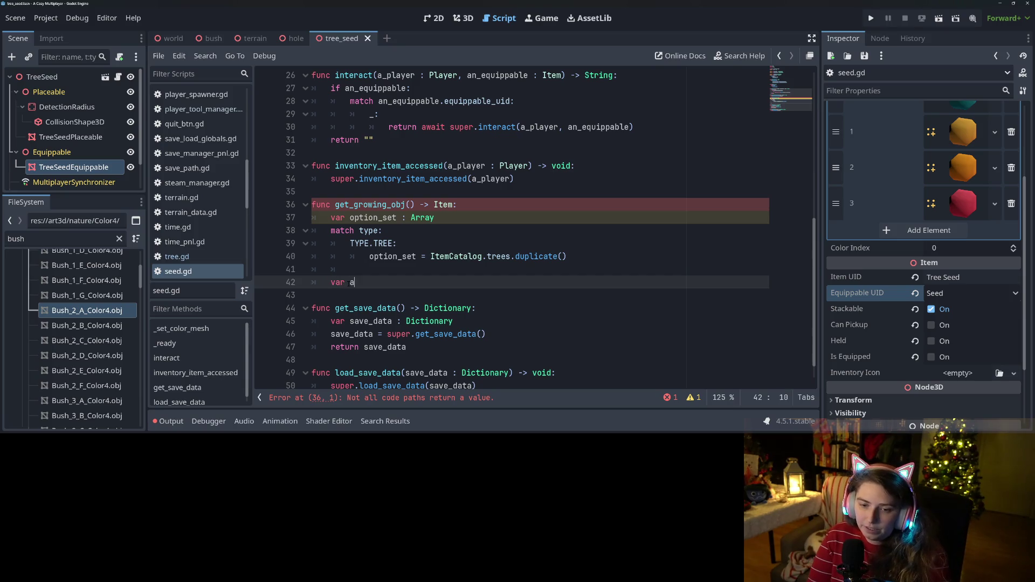
text(= )
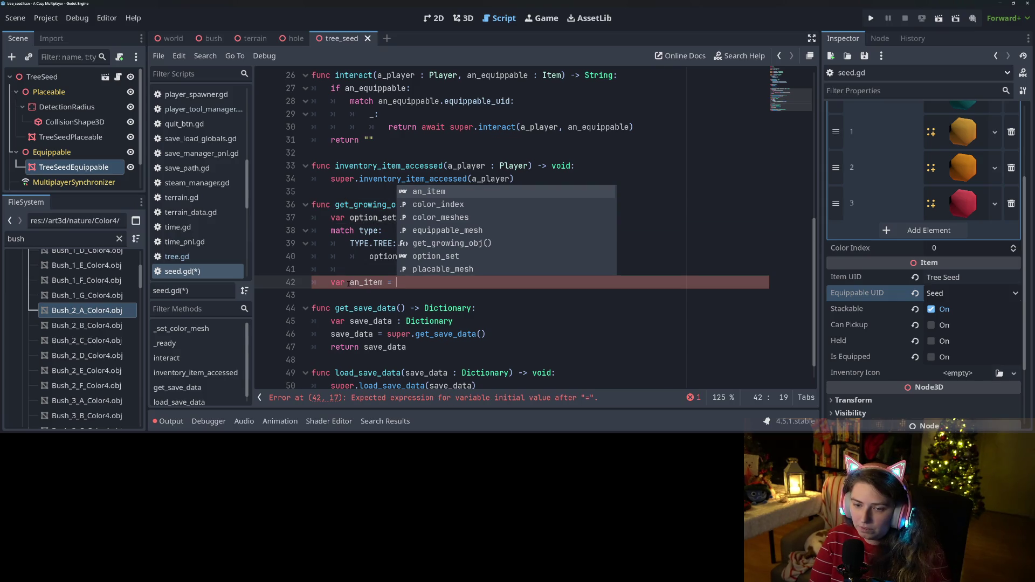
text(ite)
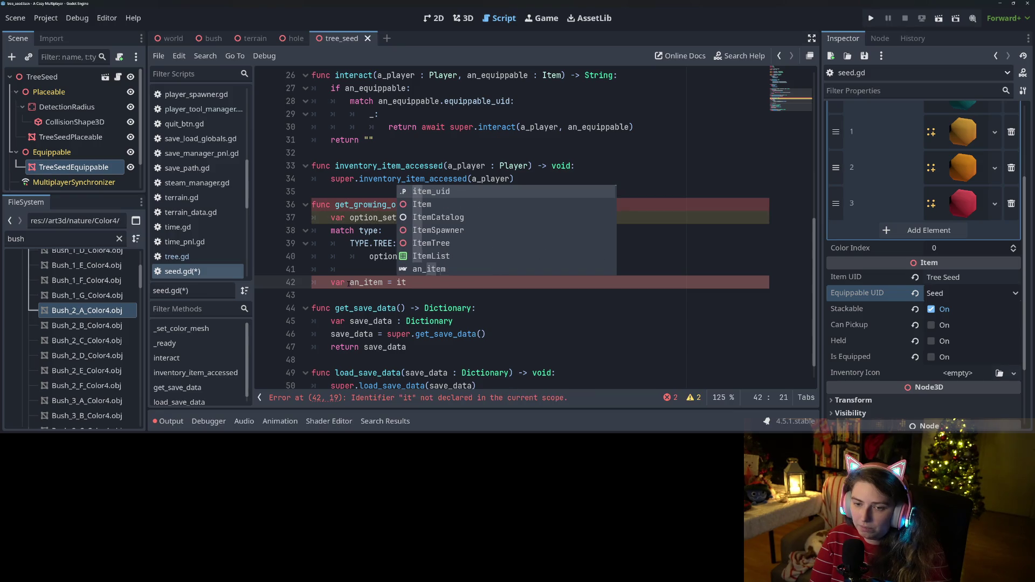
Step: Write var an_item_packed = ItemCatalog.get_packed_item(option_set.pick_random()) and save
key(Down)
key(Down)
key(Return)
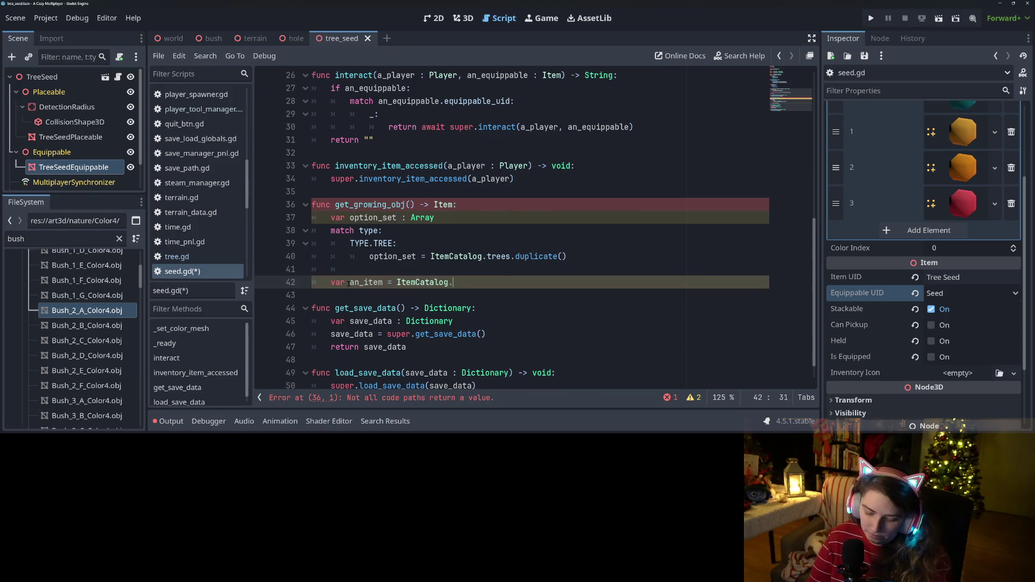
text(.get)
key(Return)
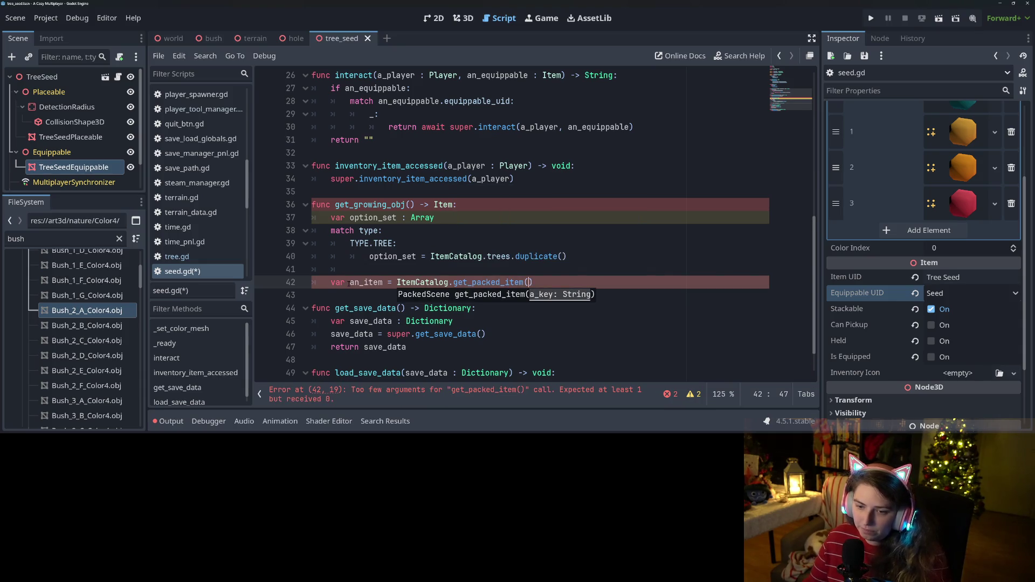
click(384, 283)
text(_packed)
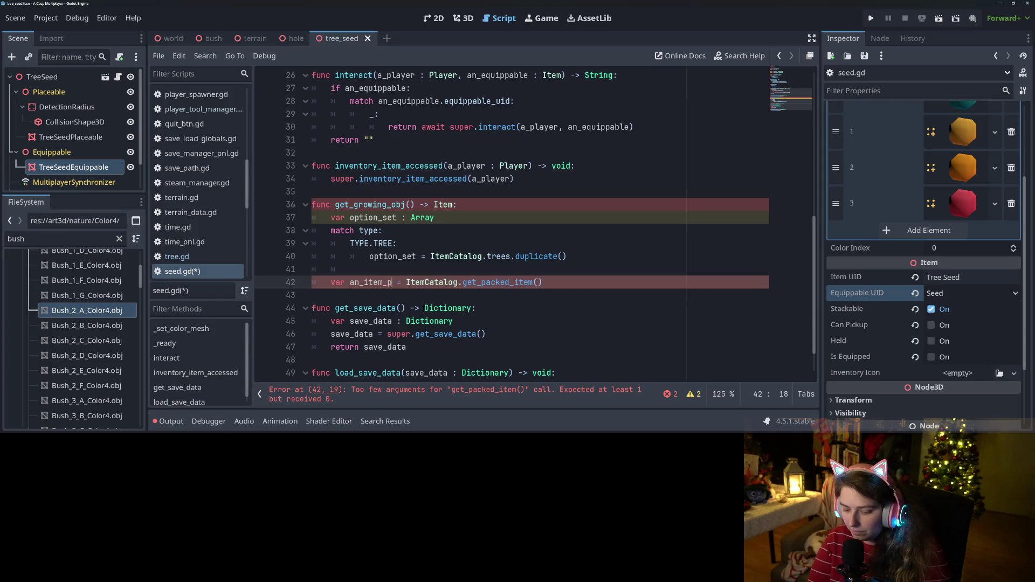
click(562, 283)
key(Left)
text(option_set)
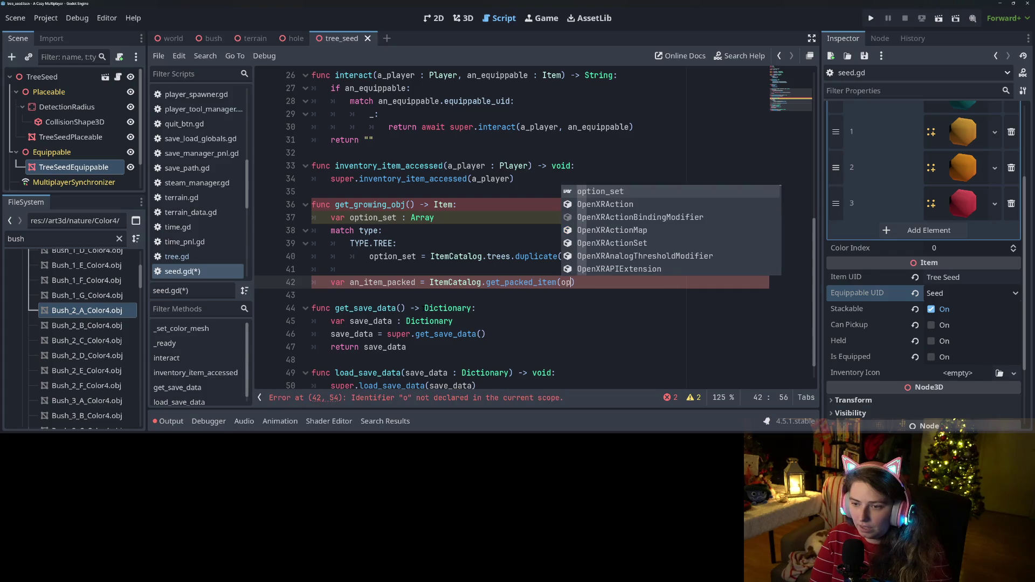
text(.pi)
key(Return)
key(ctrl+s)
Step: Add an if an_item_packed: block returning an_item_packed.instantiate()
key(Right)
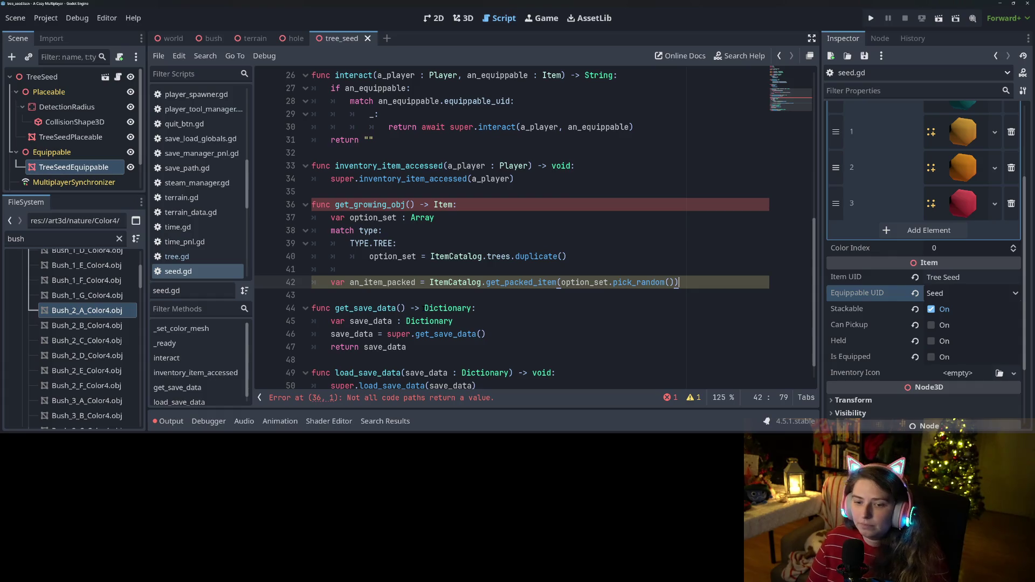
key(Return)
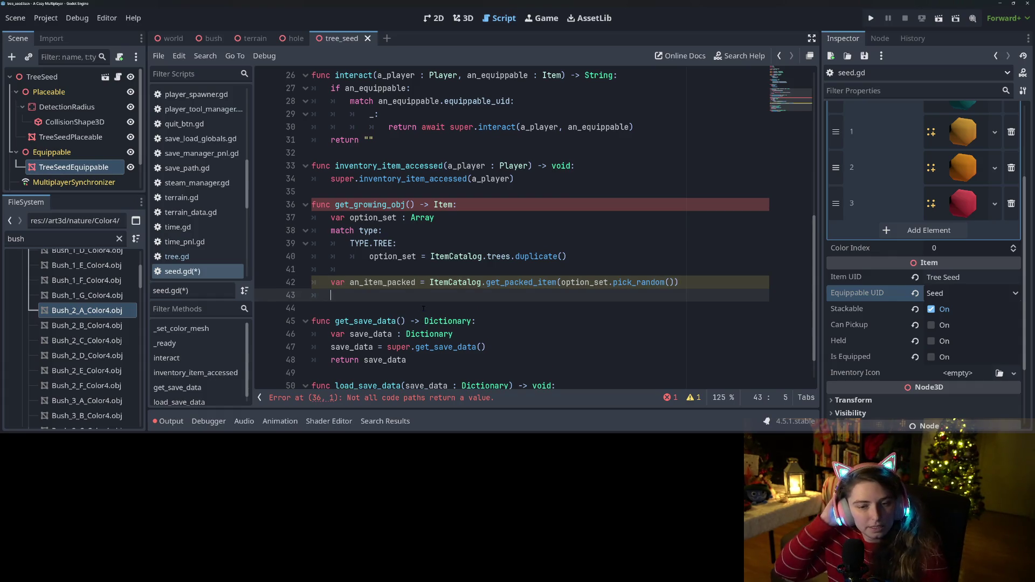
text(if an_item_packed:)
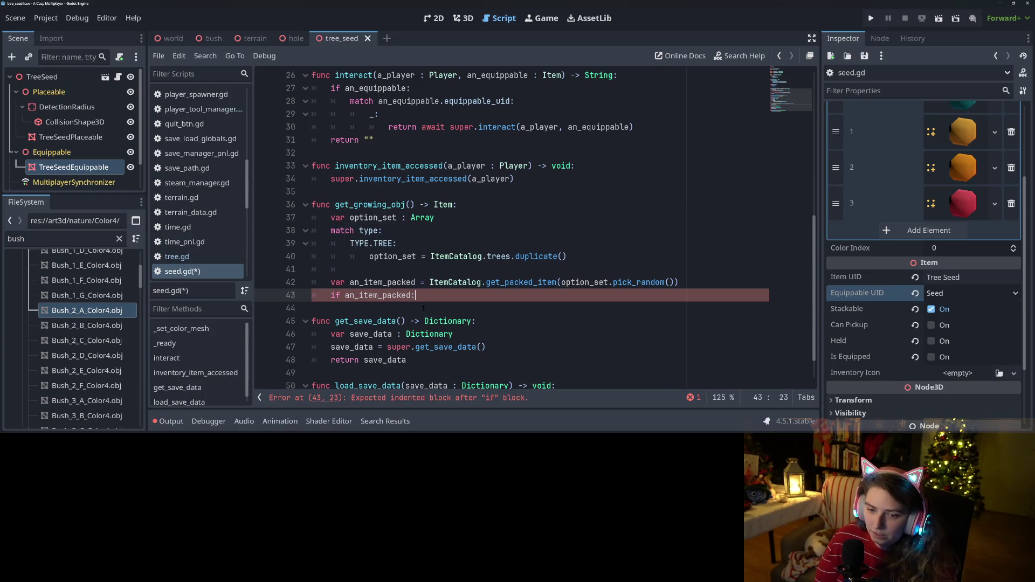
key(Return)
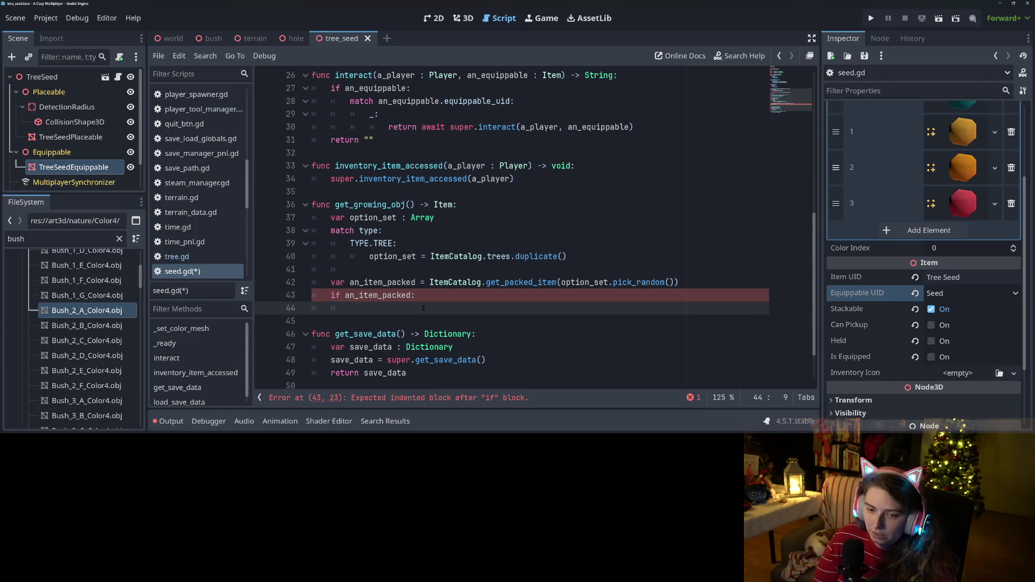
text(return an)
key(Return)
text(.inst)
key(Return)
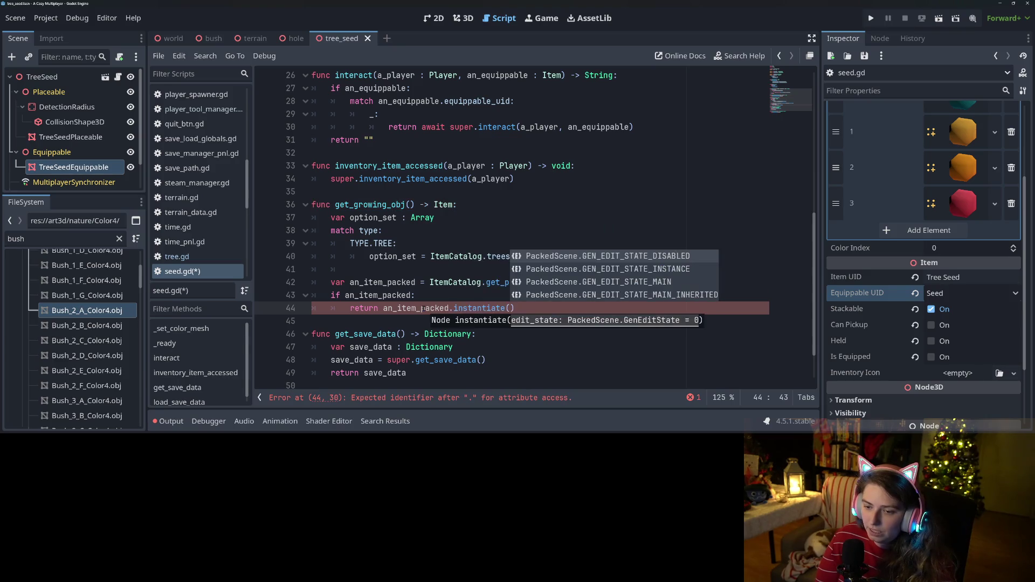
Step: Turn that return into var an_item = an_item_packed.instantiate() and open a line below
key(Up)
key(Escape)
key(Home)
key(shift+ctrl+Right)
text(var am)
key(BackSpace)
text(n_it)
text(em =)
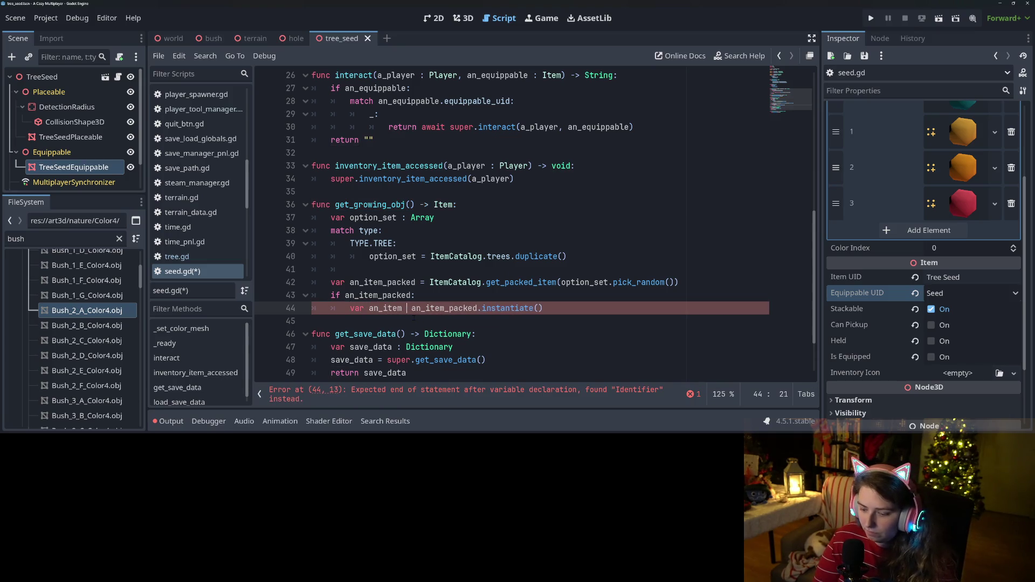
key(End)
key(Return)
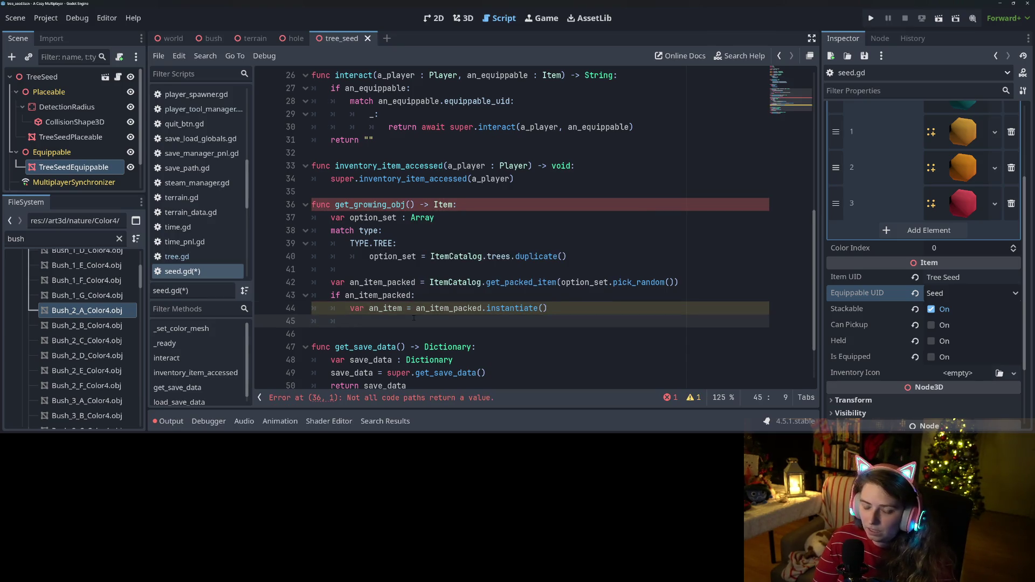
Step: Add an if an_item is ItemTree: check inside the an_item_packed block
text(an_item.)
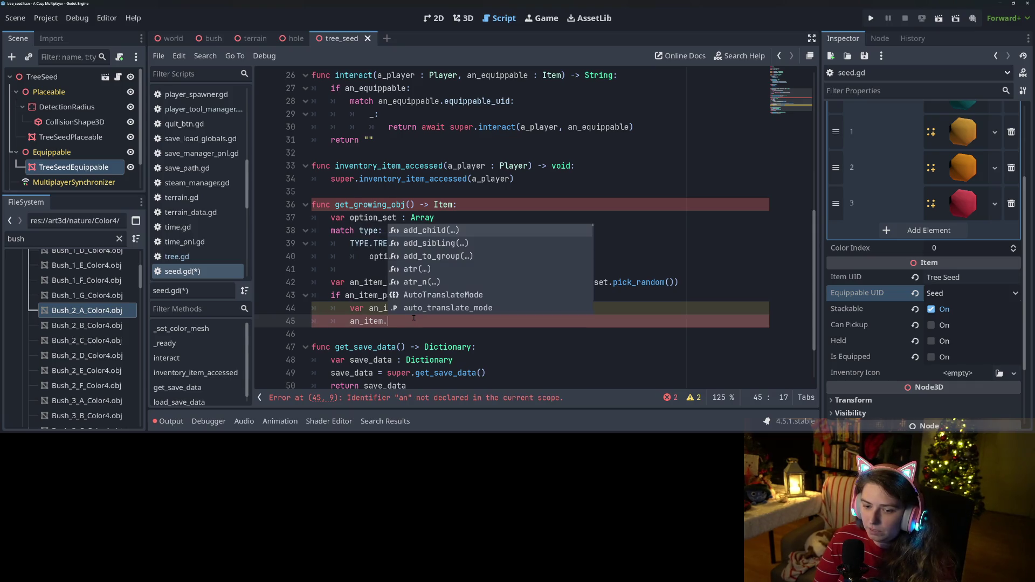
text(c)
key(BackSpace)
key(BackSpace)
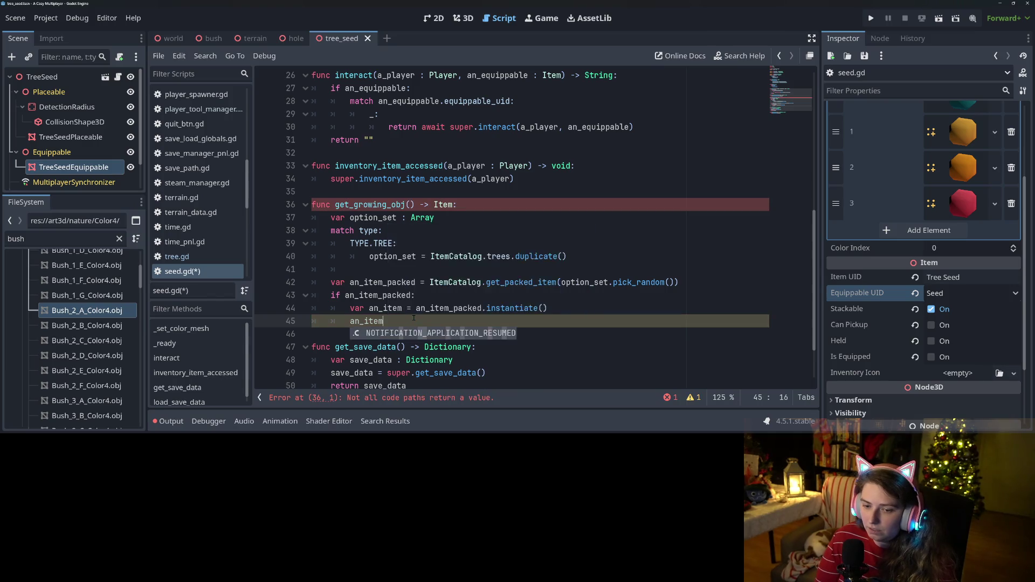
key(BackSpace)
key(BackSpace)
key(BackSpace)
text(if )
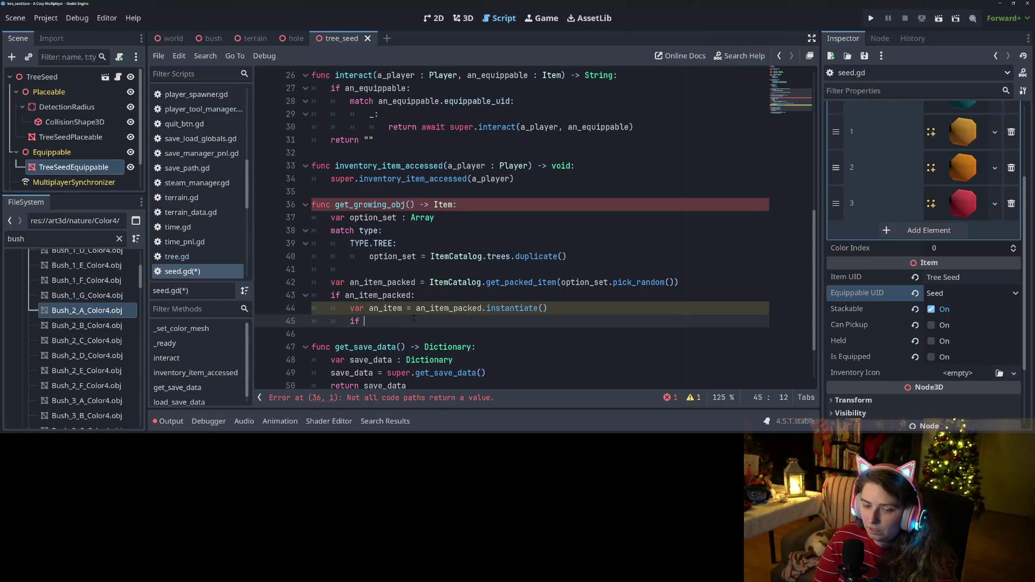
text(an_item is )
text(Transfo)
key(BackSpace)
key(BackSpace)
key(BackSpace)
text(ee)
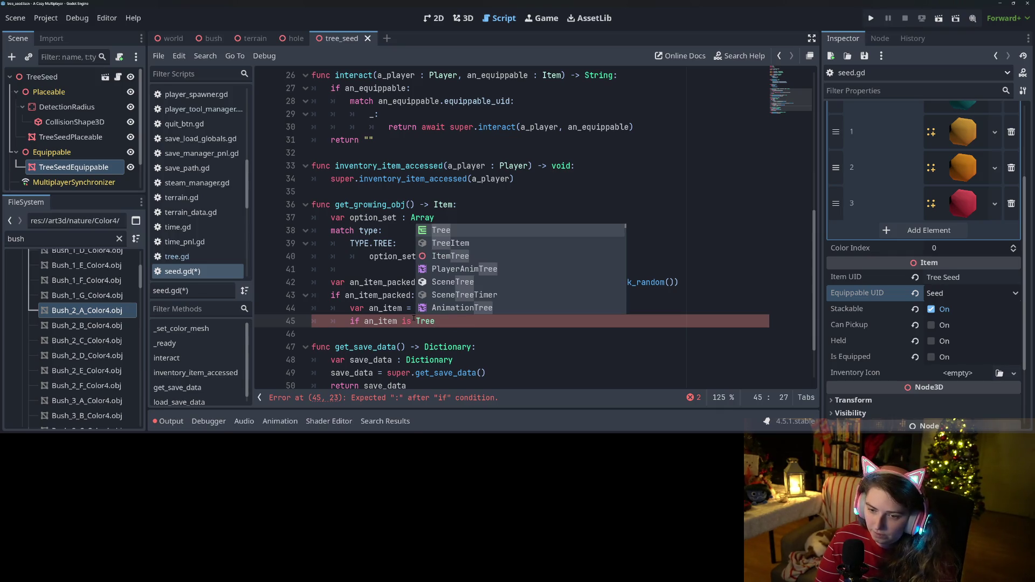
key(Down)
key(Down)
key(Return)
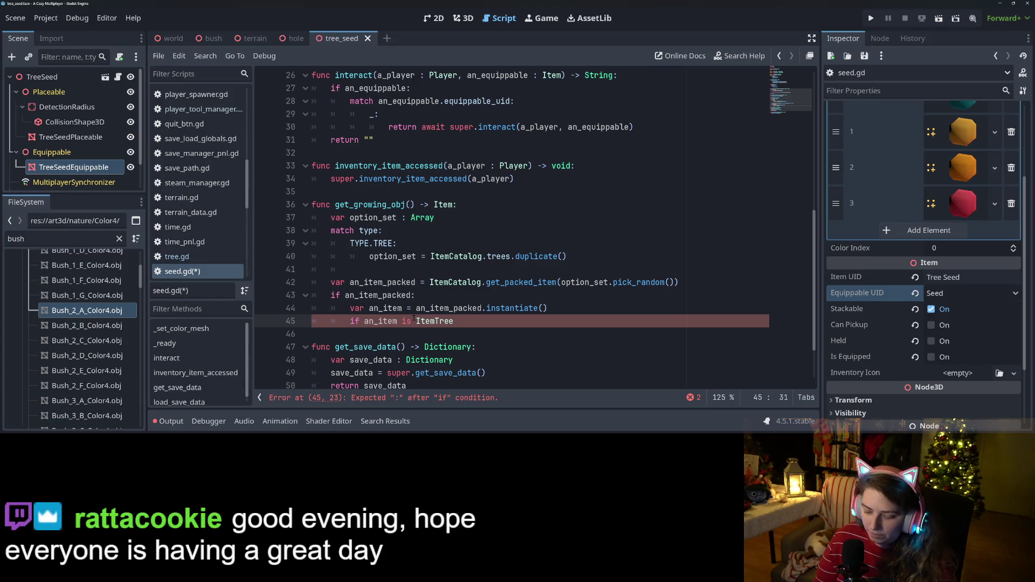
text(:)
key(Return)
Step: Set an_item.tree_color_index = color_index in the ItemTree branch and save
text(an)
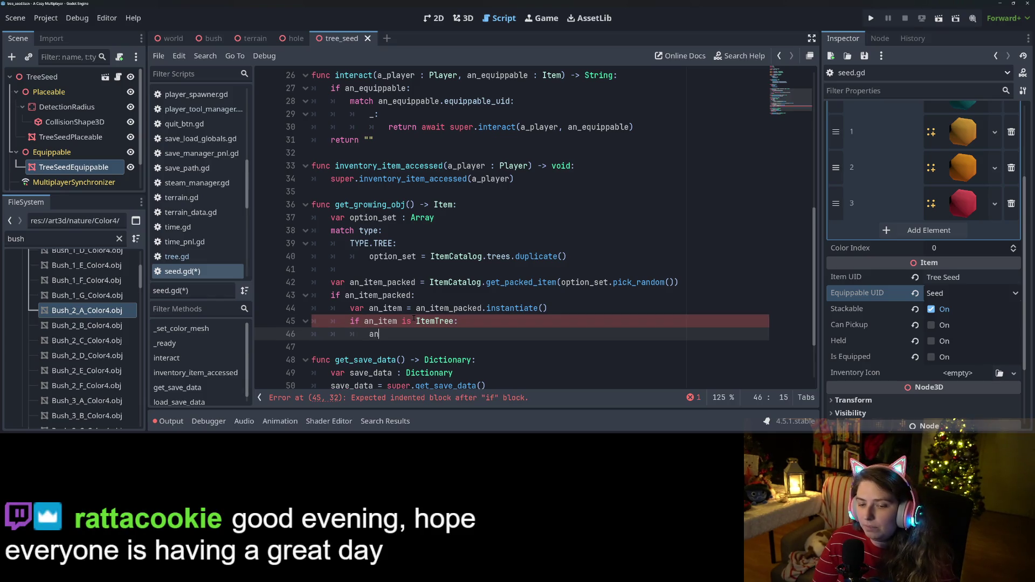
key(Return)
text(.)
text(col)
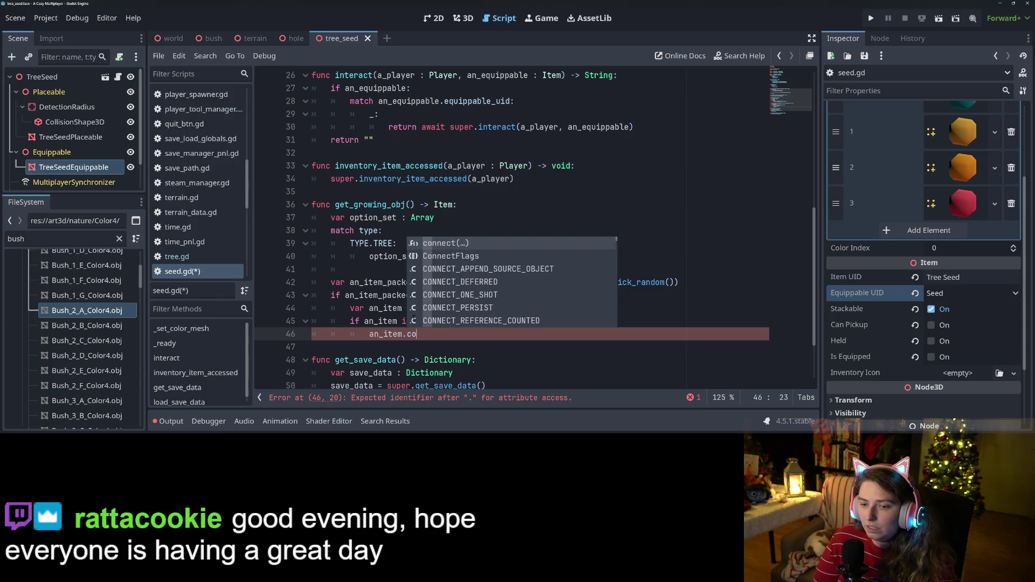
key(Return)
text(= co)
key(Return)
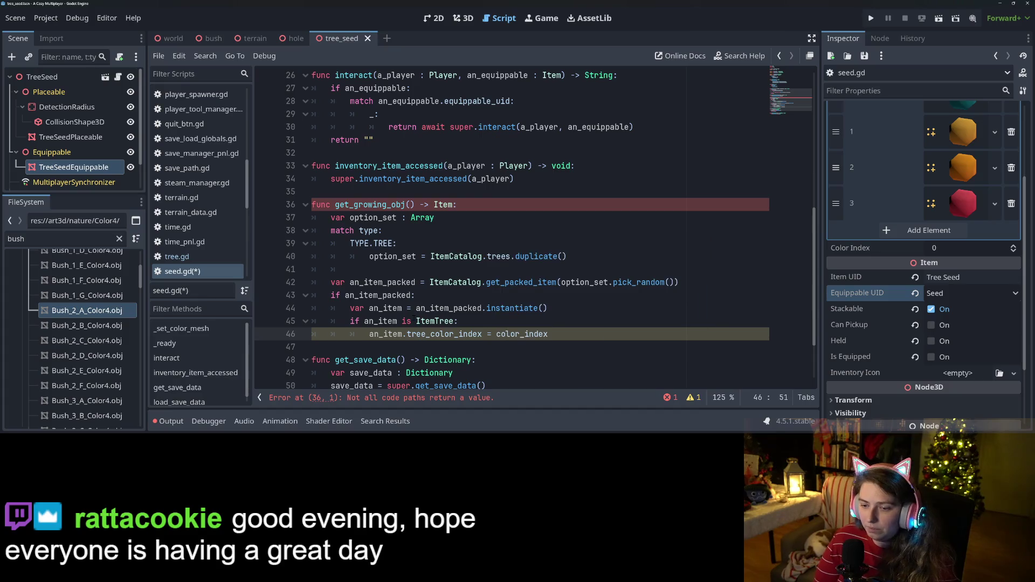
key(ctrl+s)
Step: Add return an_item at the if-block level and save seed.gd
key(Return)
key(BackSpace)
key(BackSpace)
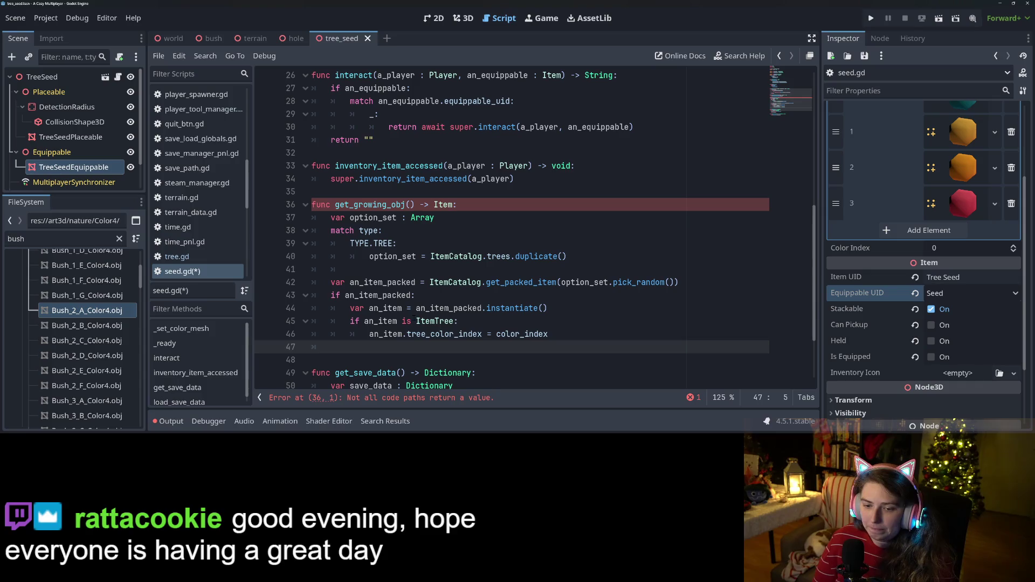
key(Tab)
text(return an)
key(Return)
key(ctrl+s)
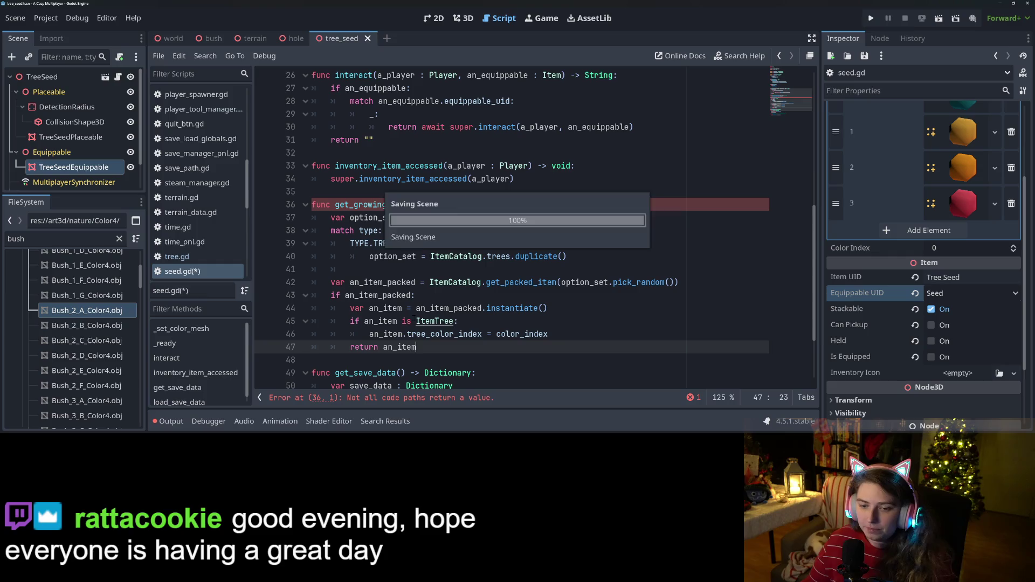
Step: Inspect the an_item, ItemTree check and tree_color_index lines in get_growing_obj
click(360, 321)
scroll(401, 326, down, 1)
scroll(401, 327, up, 1)
click(387, 334)
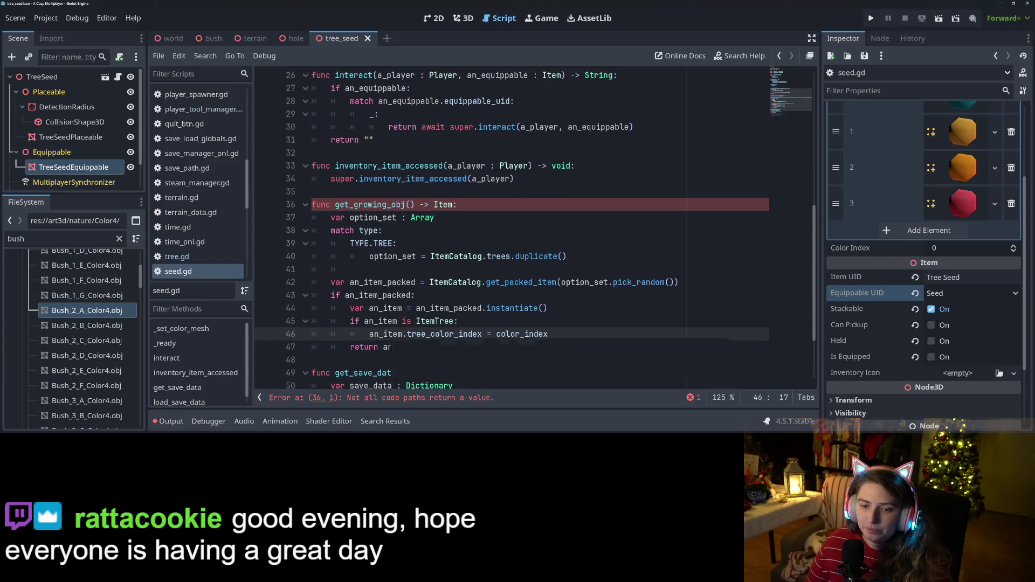
click(372, 334)
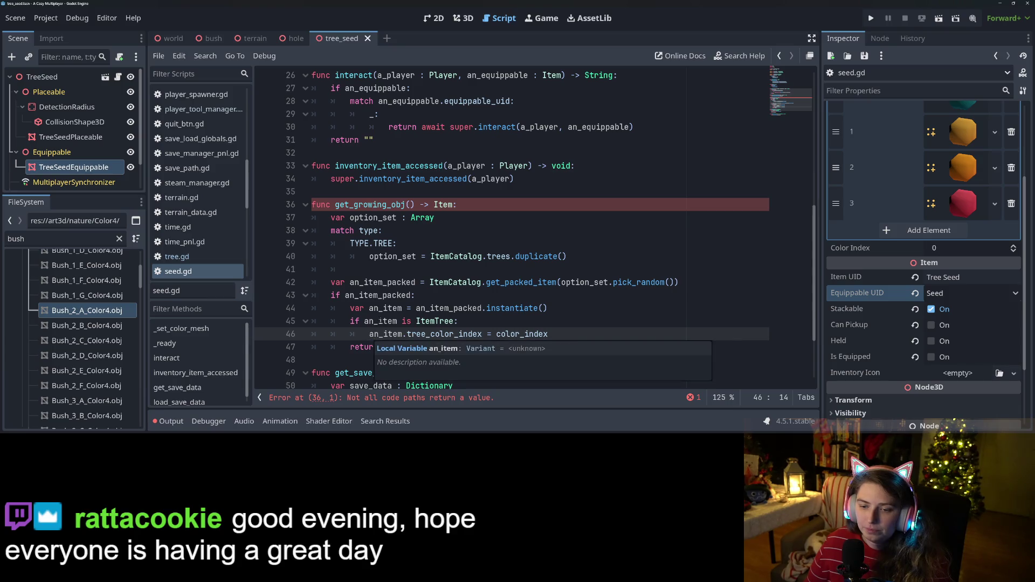
click(379, 320)
click(345, 295)
click(407, 308)
click(407, 320)
click(407, 334)
click(454, 321)
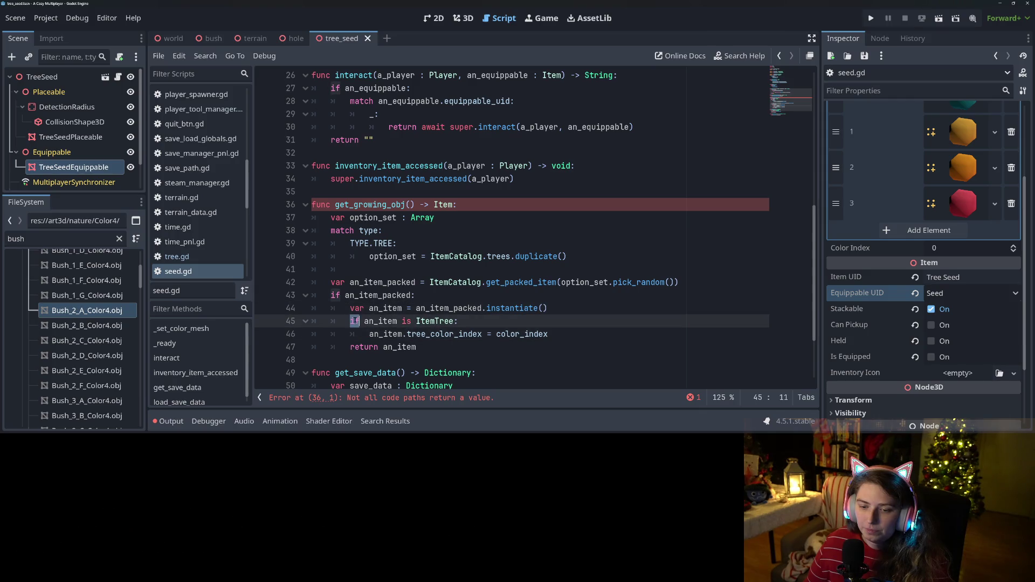
click(450, 334)
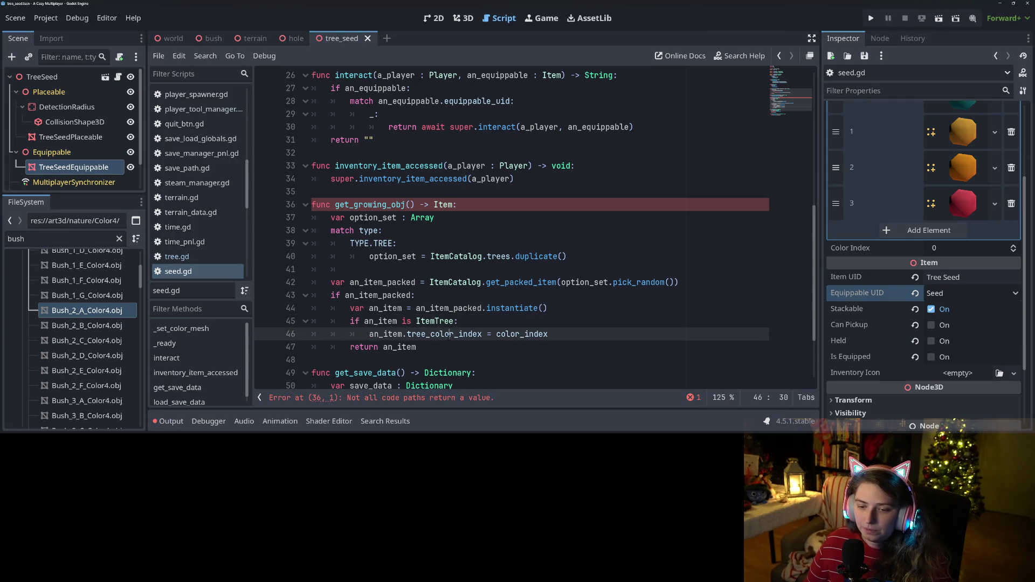
double_click(420, 334)
click(420, 334)
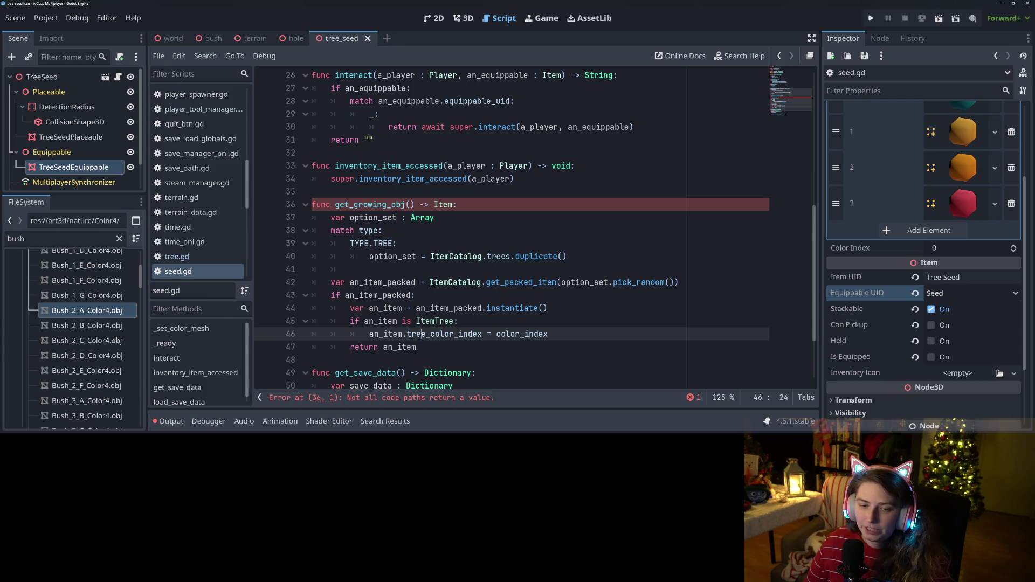
double_click(419, 334)
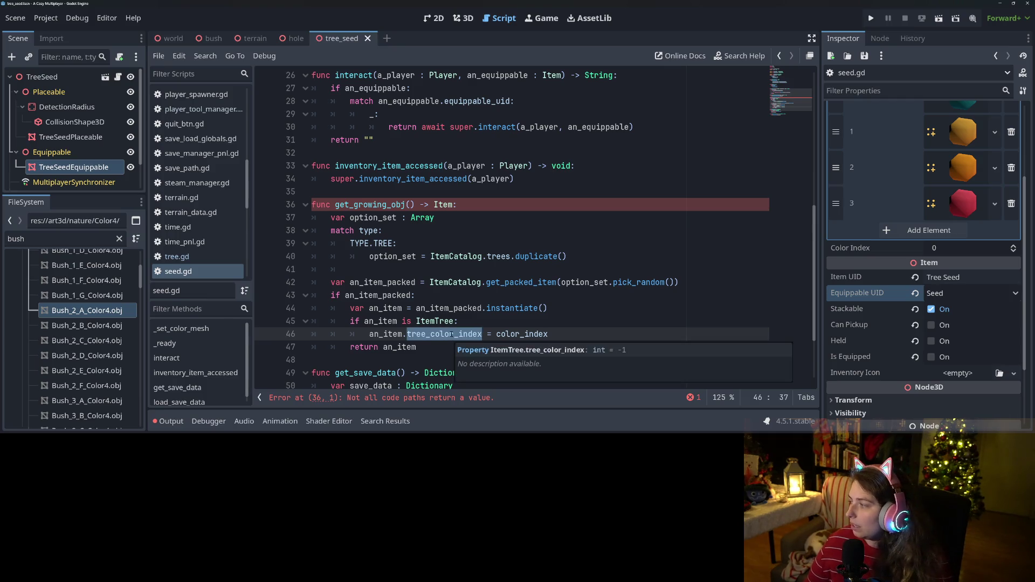
mouse_move(453, 334)
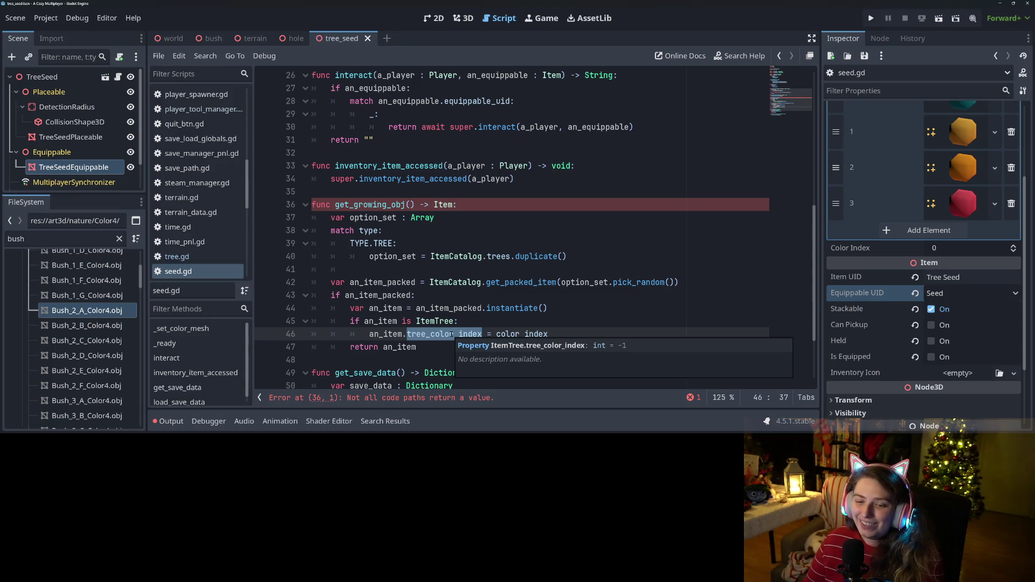
Step: Add a fallback return null after the if block and save
click(423, 345)
key(Return)
text(return null)
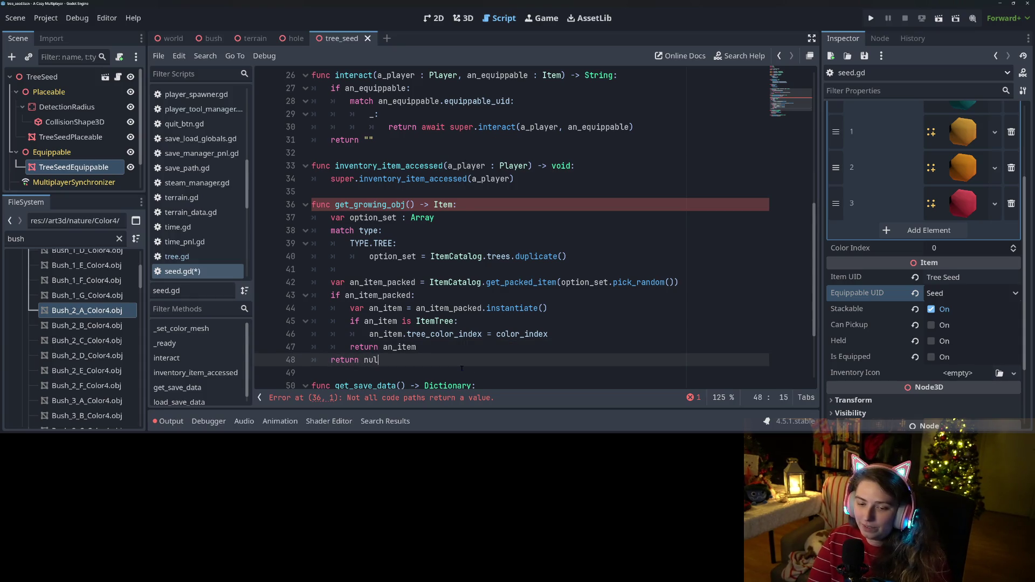
key(ctrl+s)
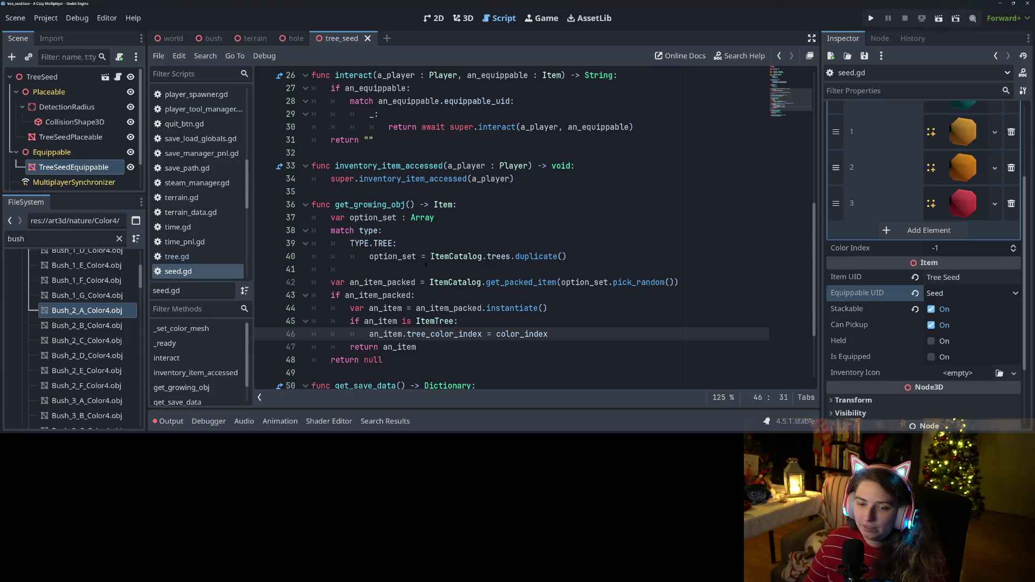
Step: Delete the empty line 41 in get_growing_obj and save seed.gd
click(423, 256)
click(434, 269)
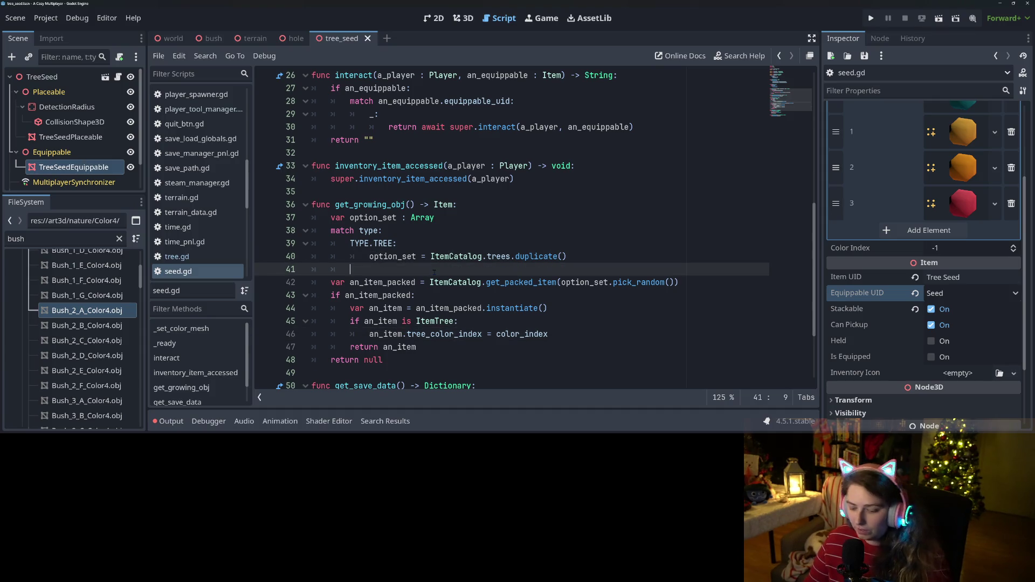
key(BackSpace)
key(BackSpace)
key(BackSpace)
key(ctrl+s)
key(Down)
key(Down)
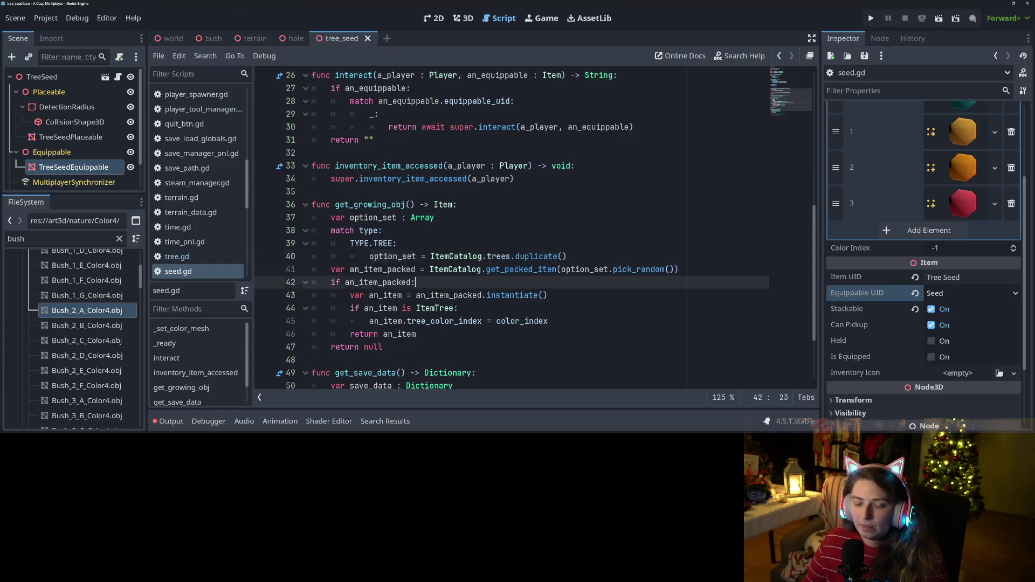
Step: Review the get_growing_obj() declaration and its return an_item line, scrolling back up
double_click(369, 205)
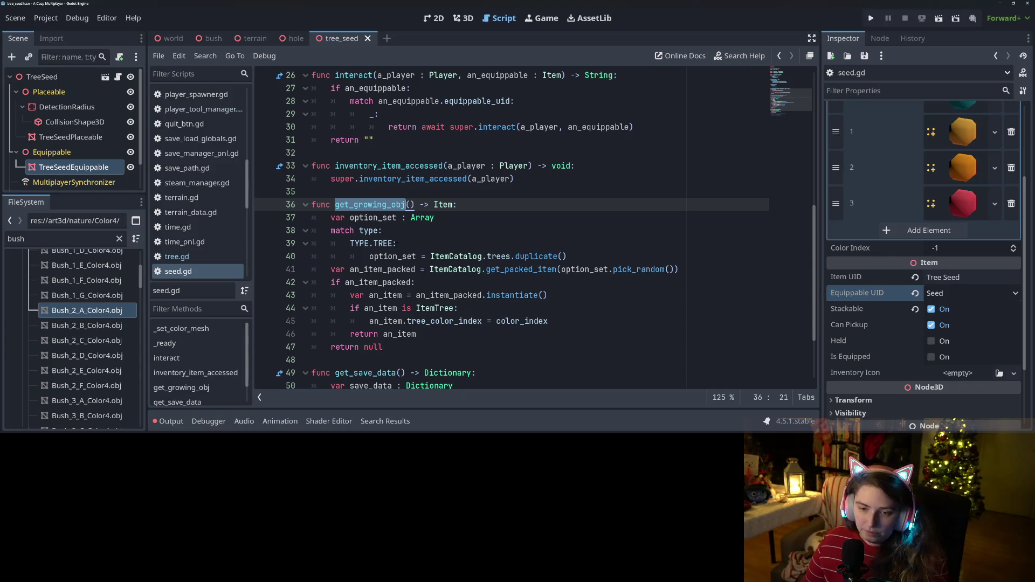
click(441, 338)
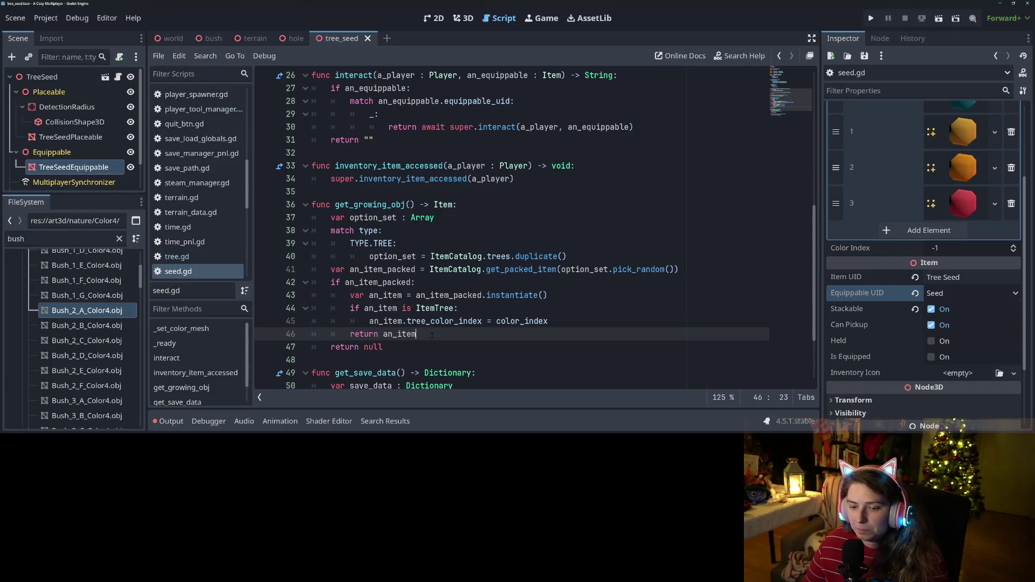
double_click(370, 204)
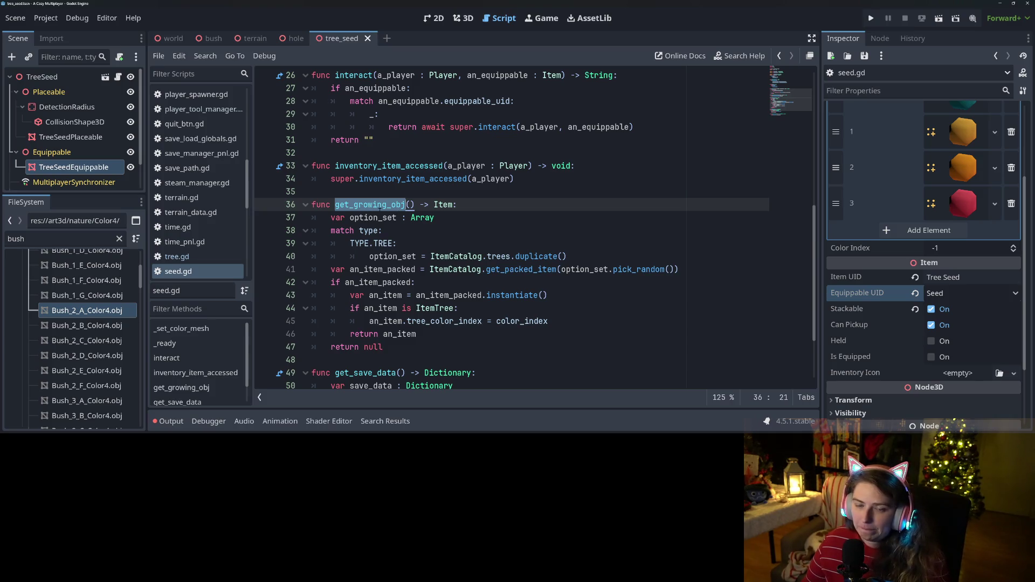
scroll(377, 208, up, 2)
click(373, 282)
drag(335, 282, 415, 282)
click(389, 269)
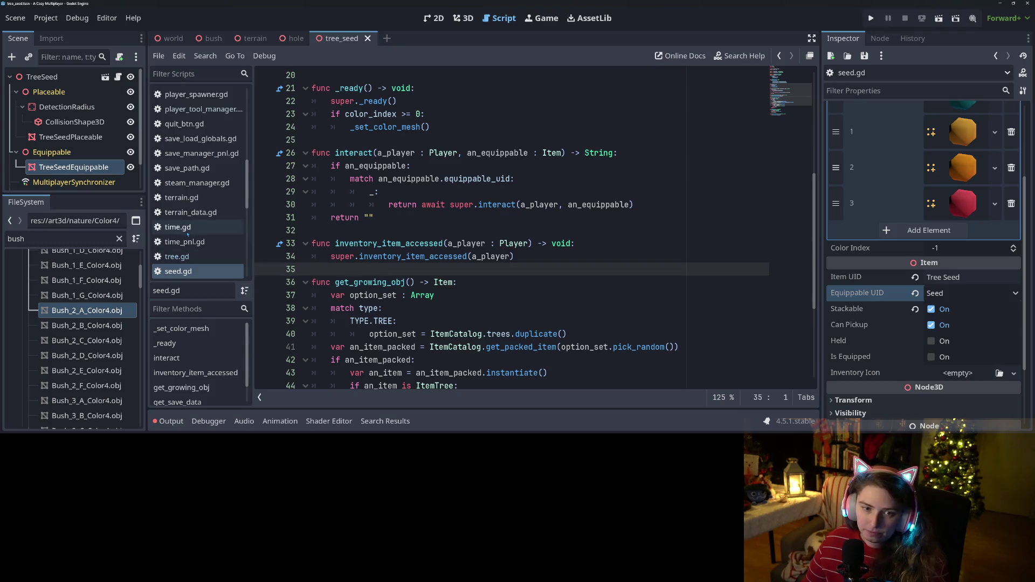
scroll(194, 215, up, 5)
scroll(187, 235, up, 5)
Step: In hole.gd, add an EQUIPMENT.SEED case above the wildcard case of interact's match
click(170, 162)
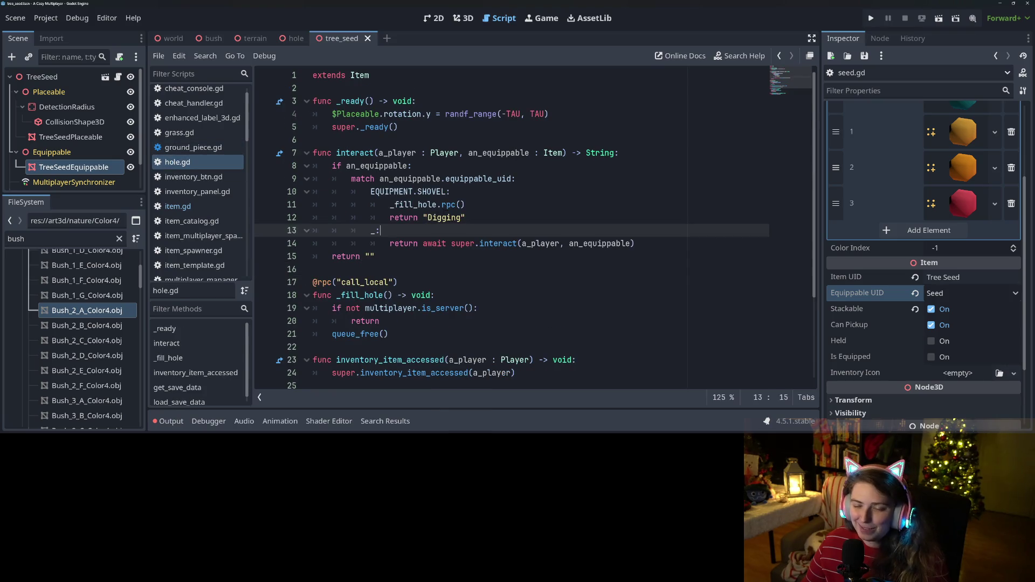
click(478, 220)
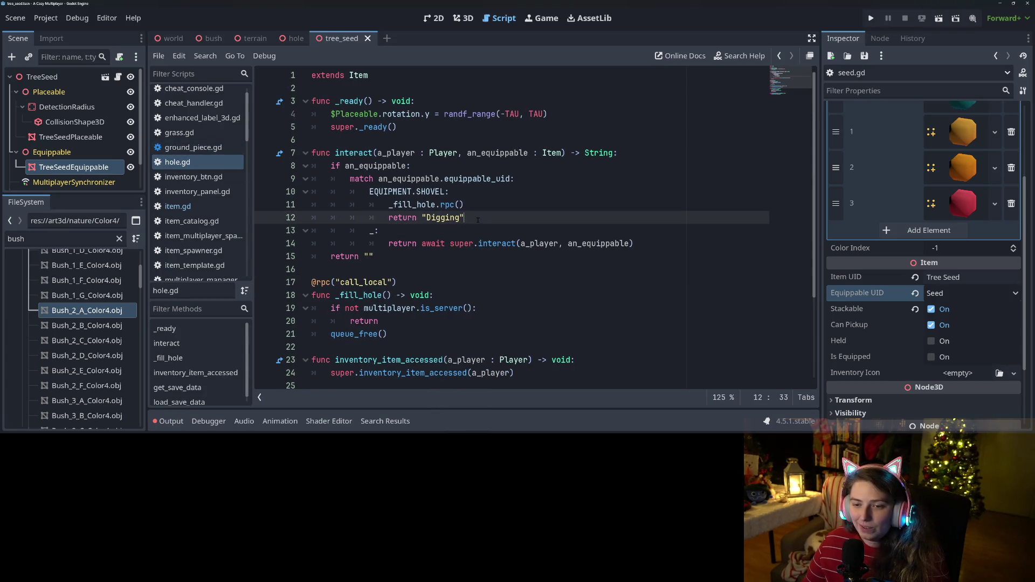
click(370, 231)
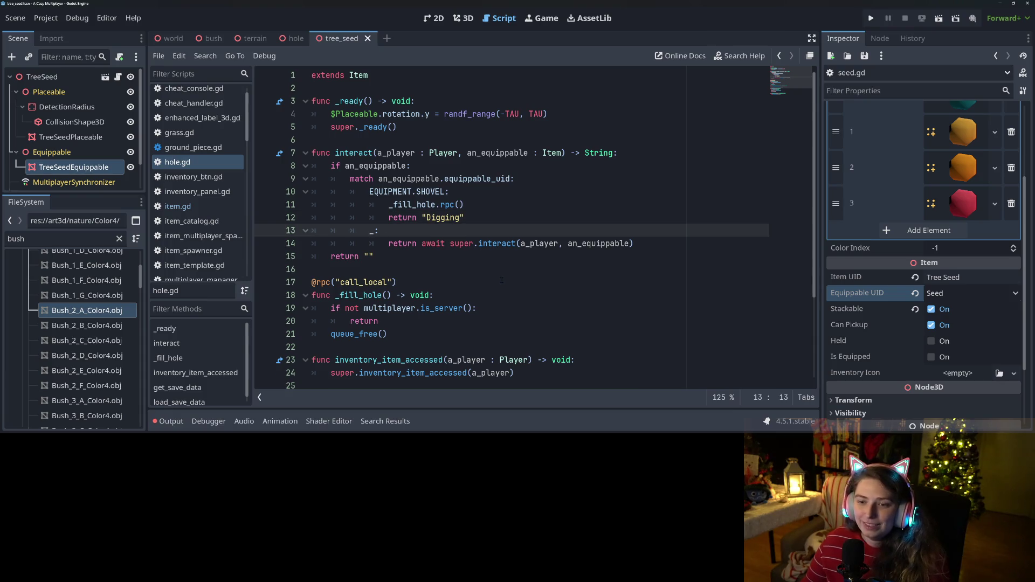
key(Return)
key(Up)
text(E)
key(Return)
text(.S)
key(Down)
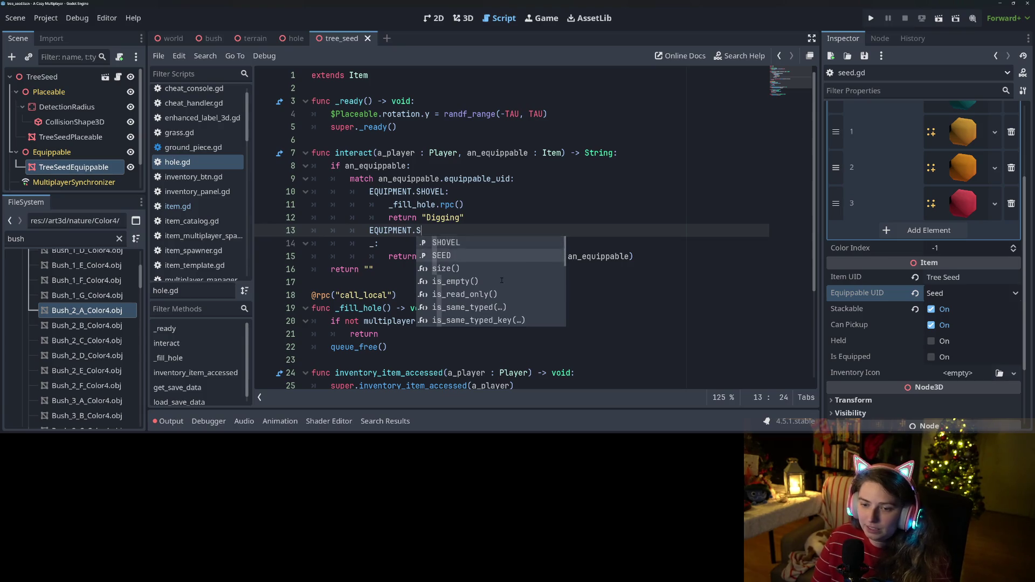
key(Return)
text(:)
key(Return)
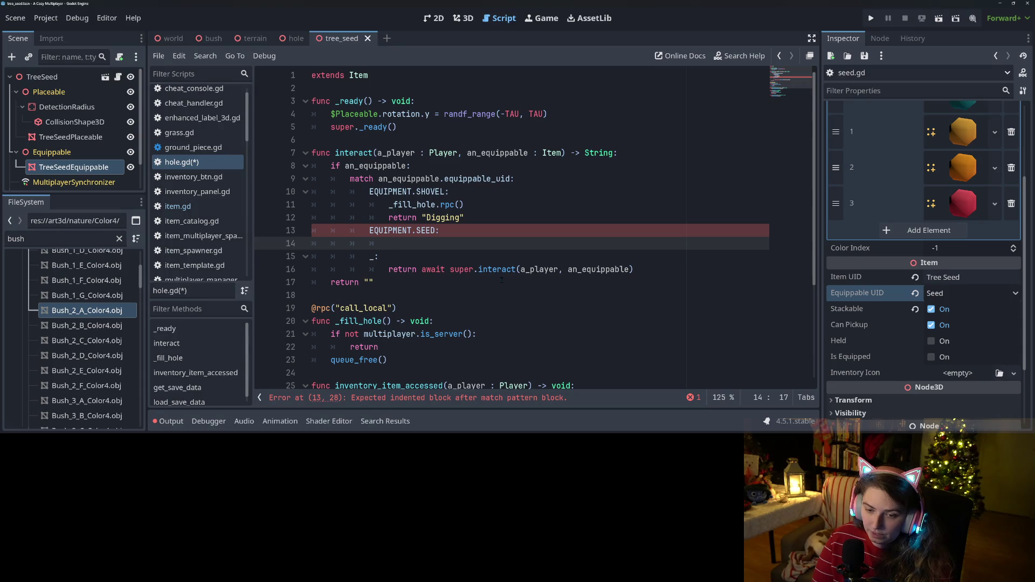
Step: Under the SEED case, add a _fill_hole.rpc() call
double_click(365, 321)
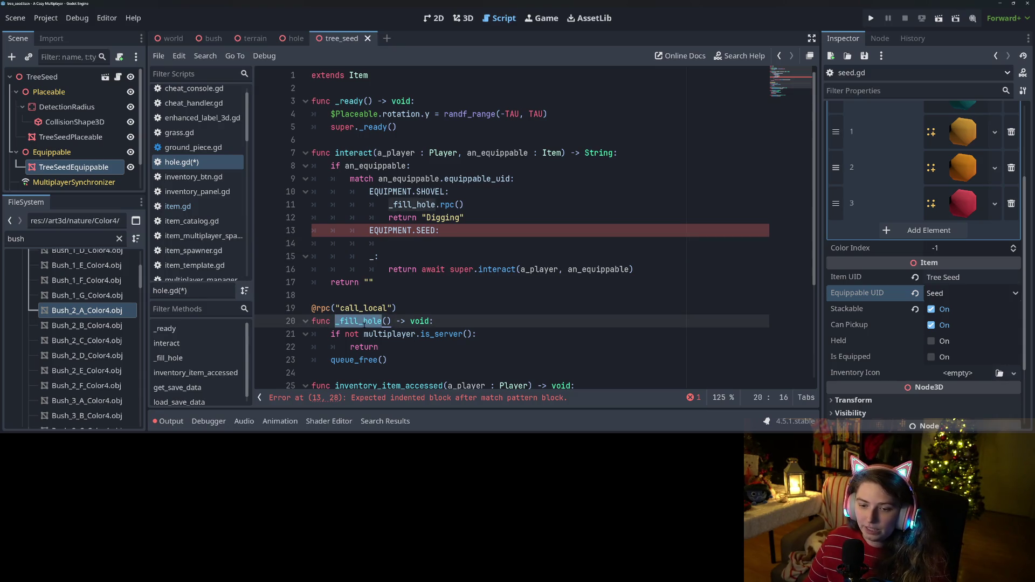
click(414, 243)
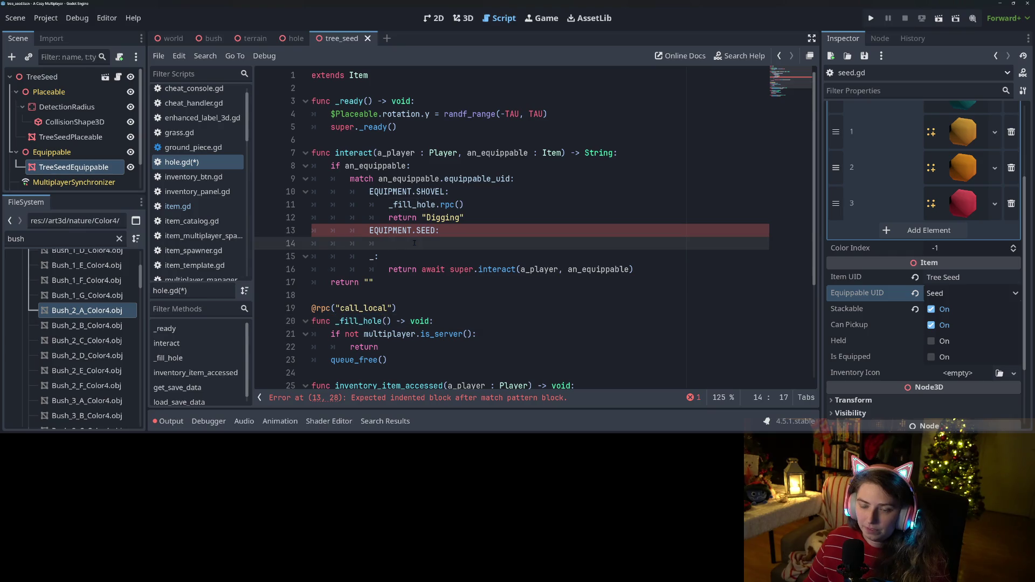
text(_fill_hole().rpc()
key(Left)
key(Left)
key(Left)
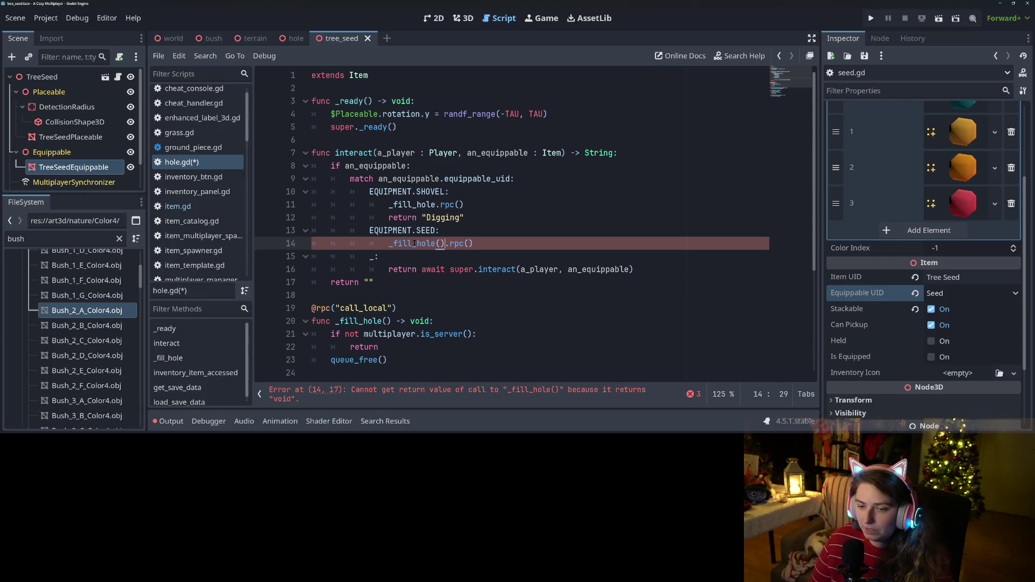
key(BackSpace)
key(BackSpace)
key(End)
key(Return)
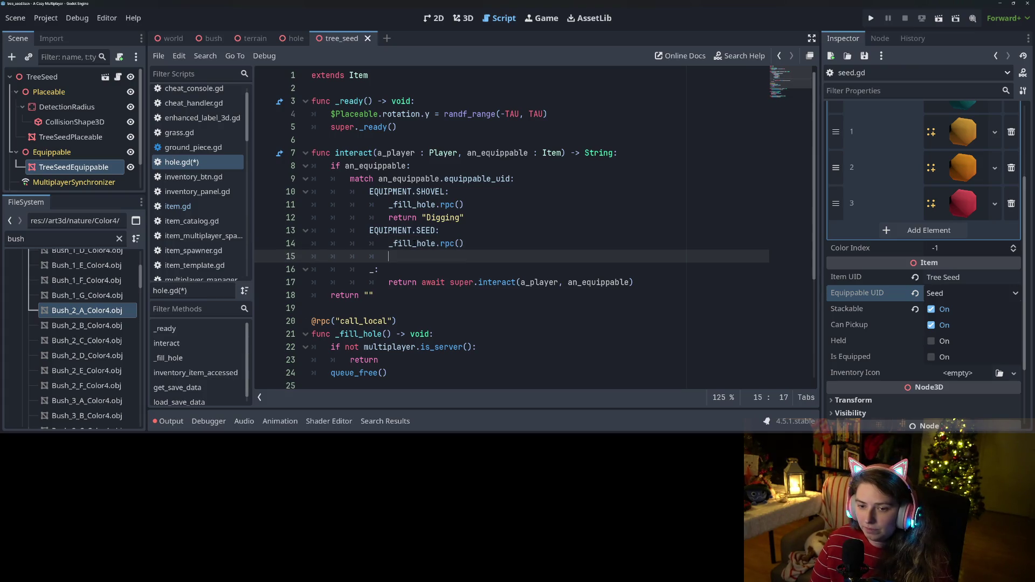
Step: Add an_equippable.get_growing_obj() below the fill call and review the SEED case lines
text(an_equippable.)
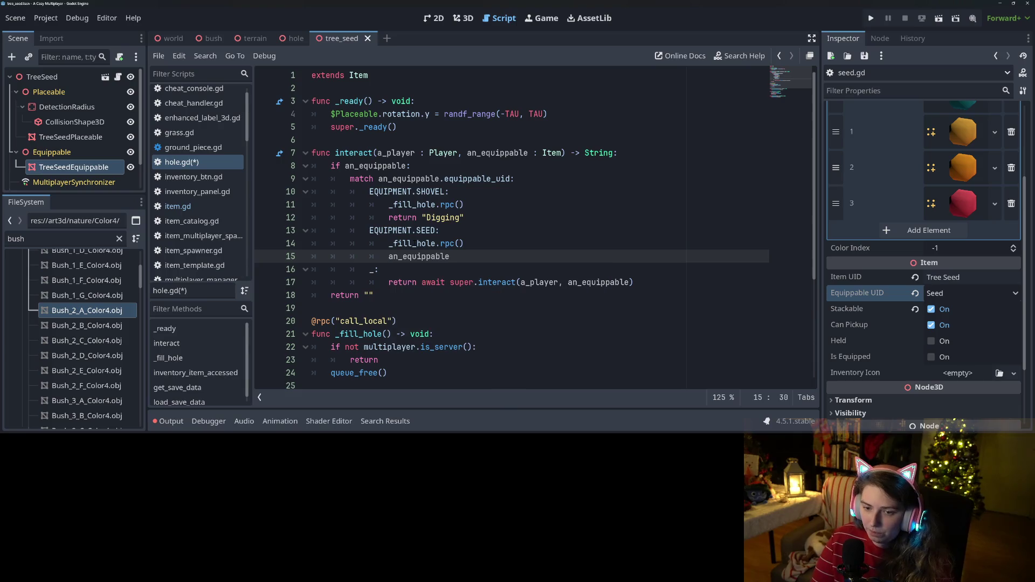
text(get)
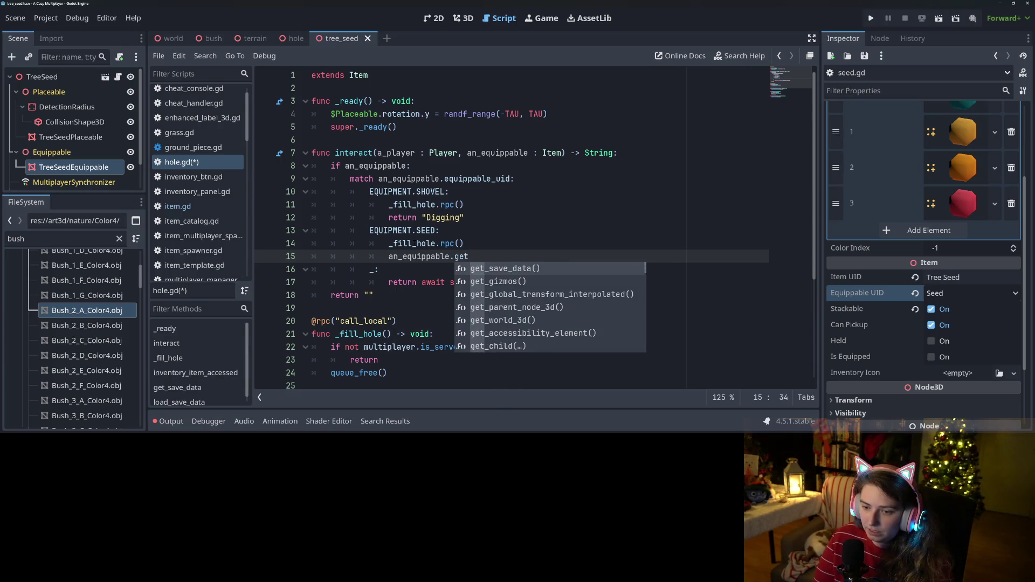
text(_growing_obj())
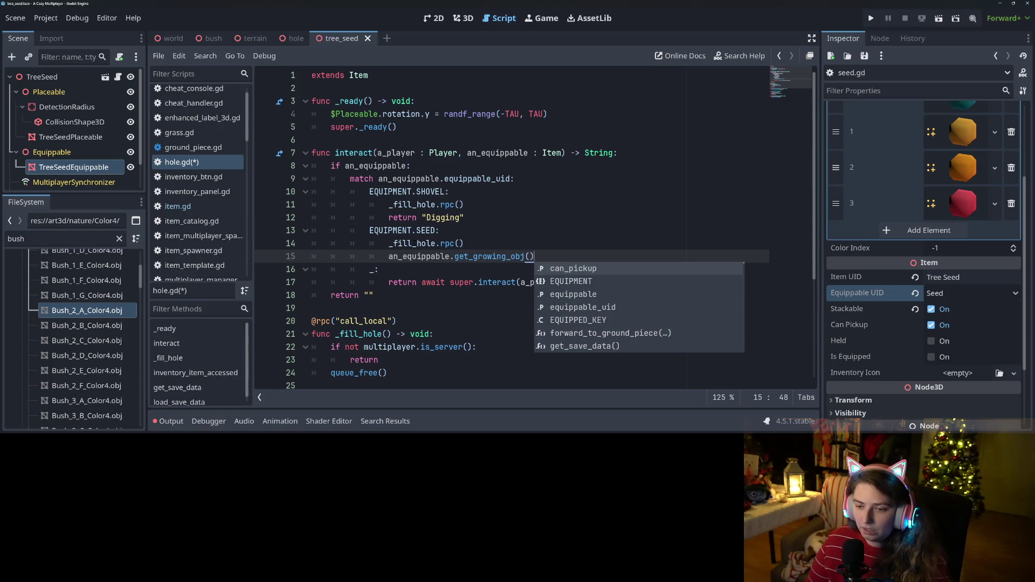
key(Up)
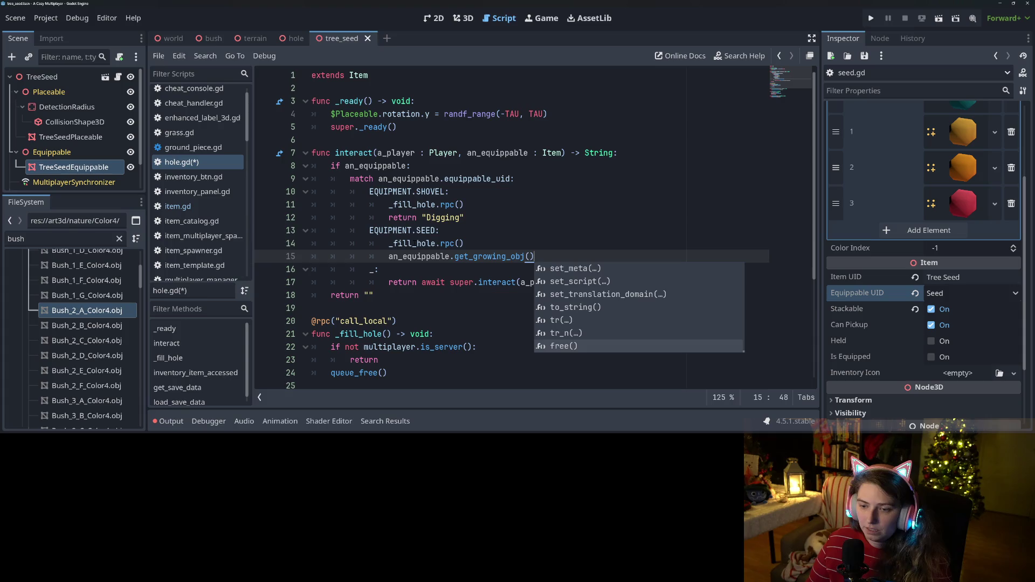
click(421, 230)
click(393, 244)
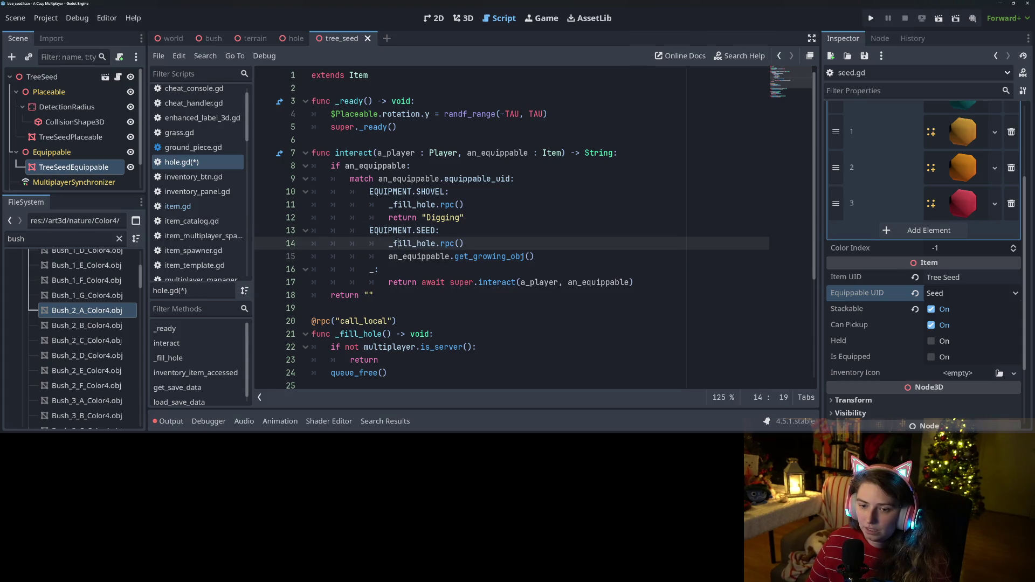
click(397, 255)
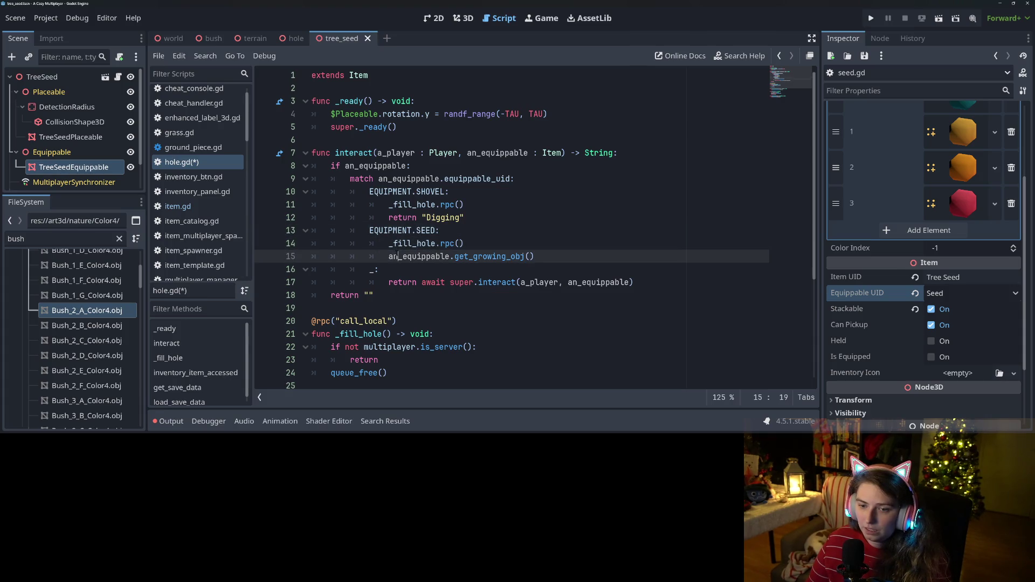
click(389, 256)
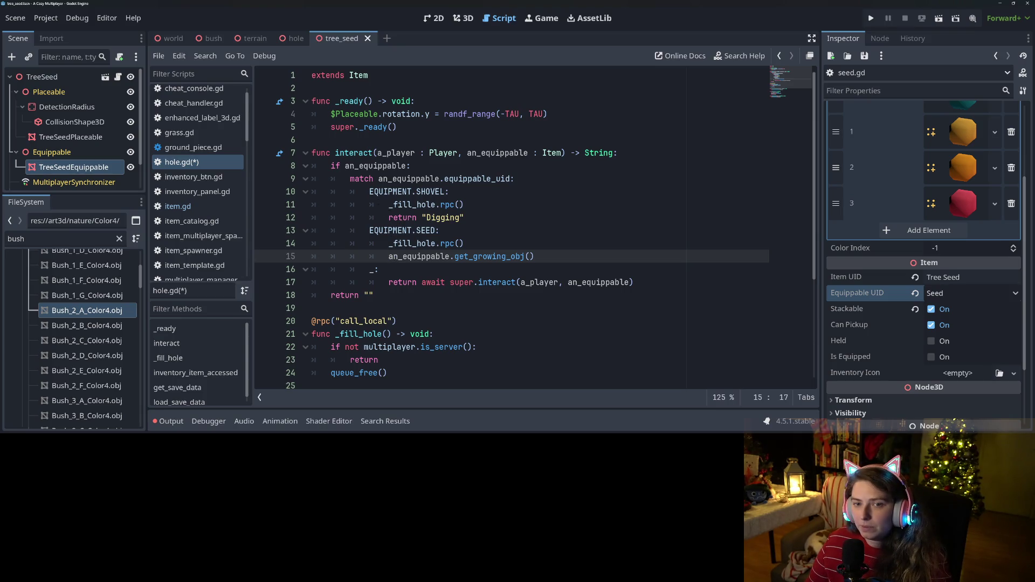
click(503, 246)
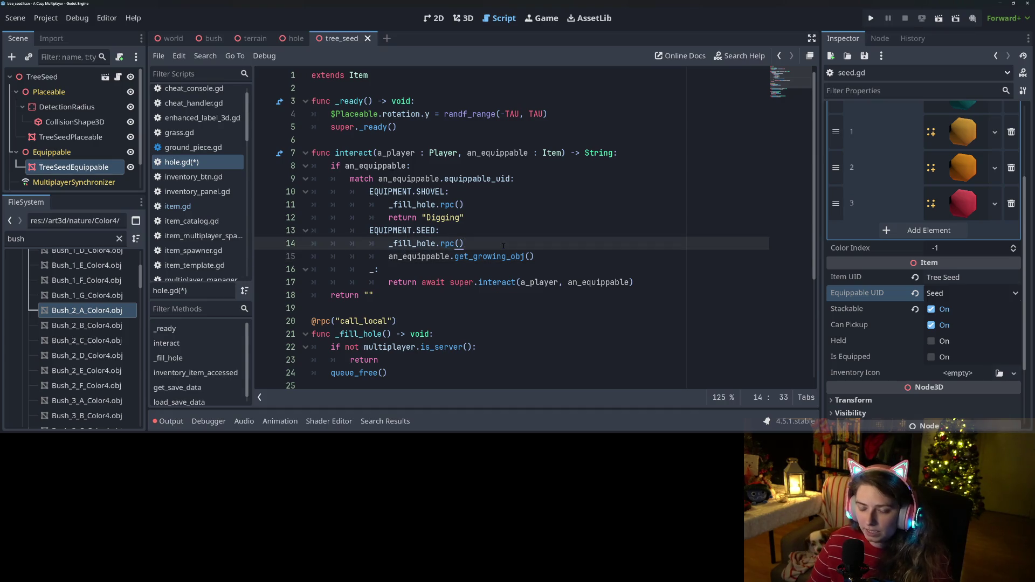
Step: Put 'if an_equippable is Seed:' above both seed-case calls, indent them under it, and save hole.gd
key(Return)
text(if)
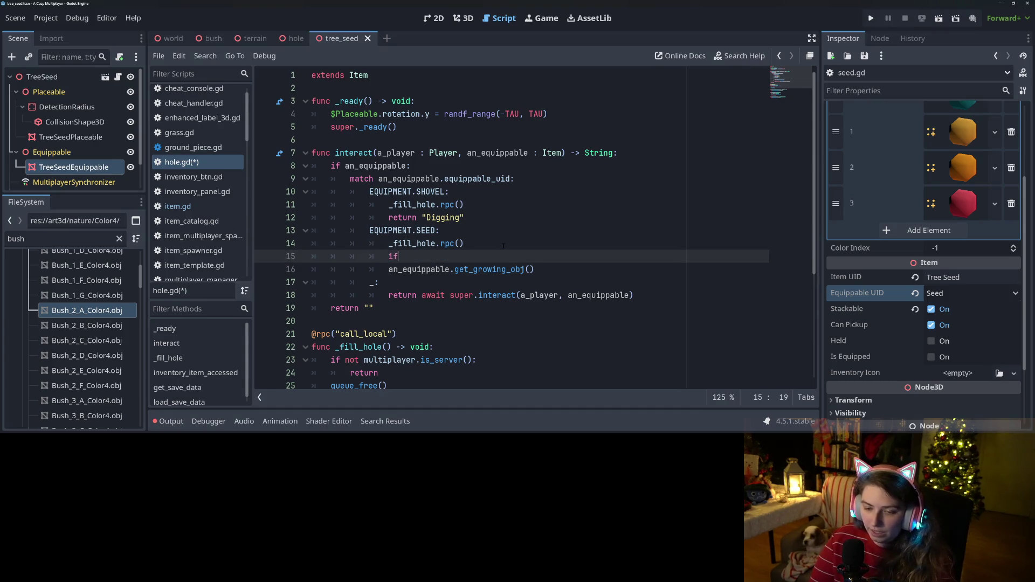
key(BackSpace)
key(BackSpace)
key(BackSpace)
key(BackSpace)
key(BackSpace)
key(Up)
key(Return)
text(if an_equippable is )
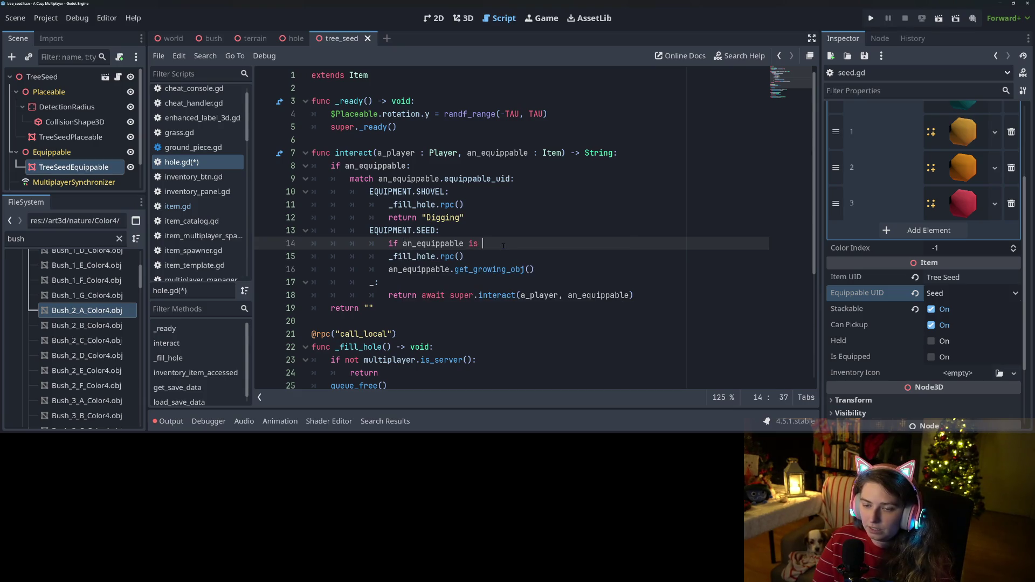
text(Seed:)
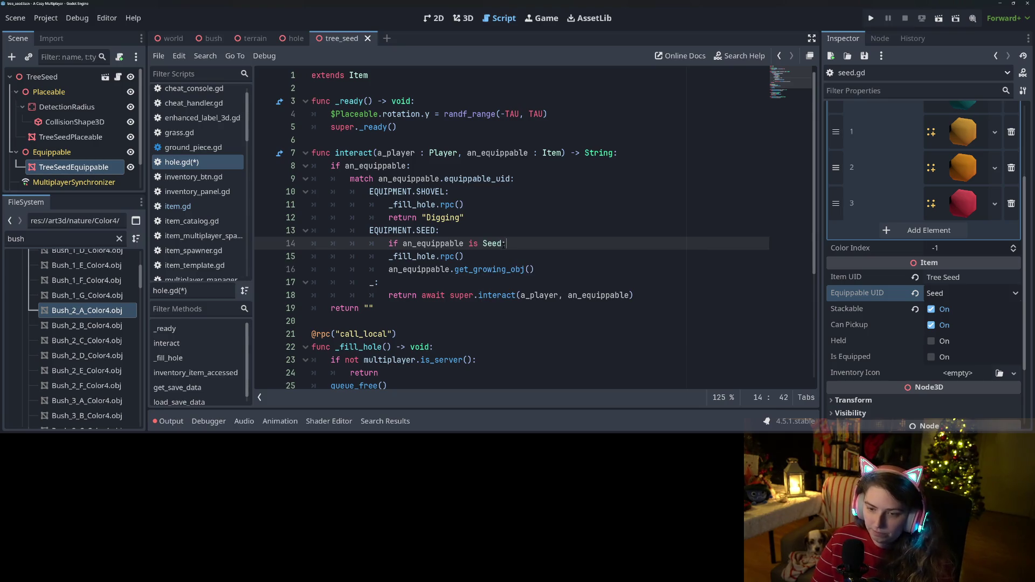
drag(507, 244, 555, 270)
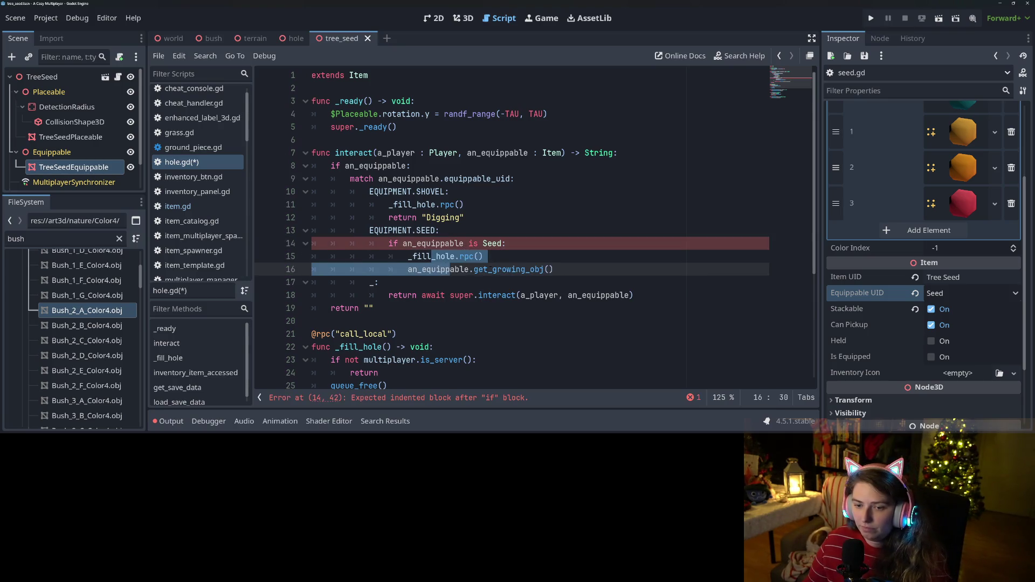
key(Tab)
click(559, 271)
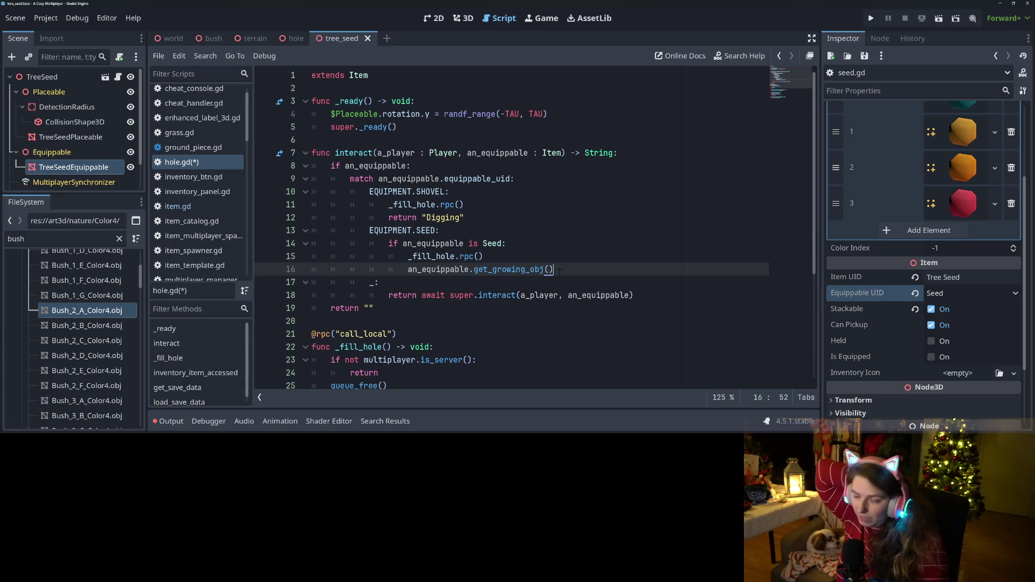
key(ctrl+s)
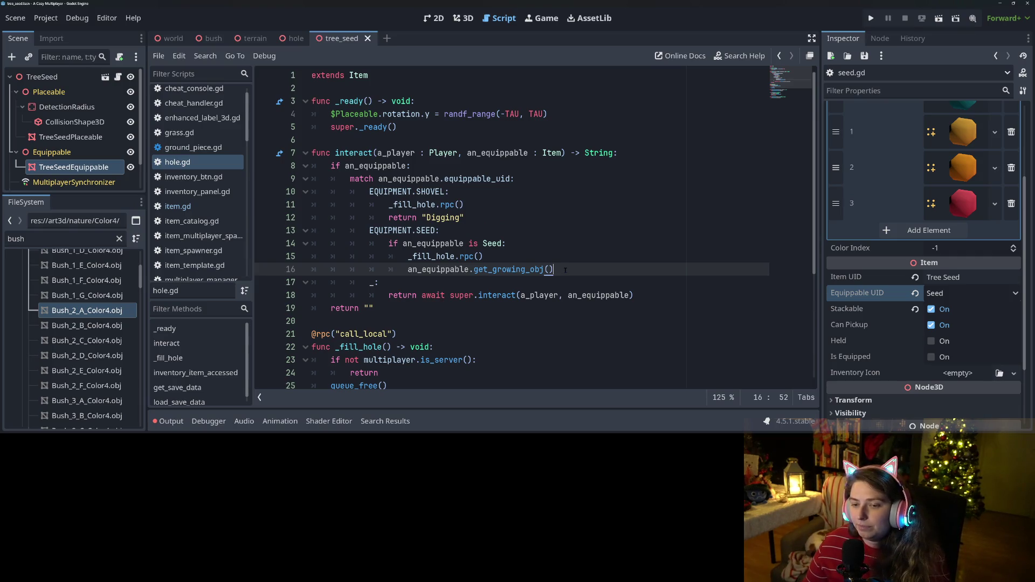
Step: Prefix the get_growing_obj() line with 'var grown =' to store the growing object
key(Home)
text(var )
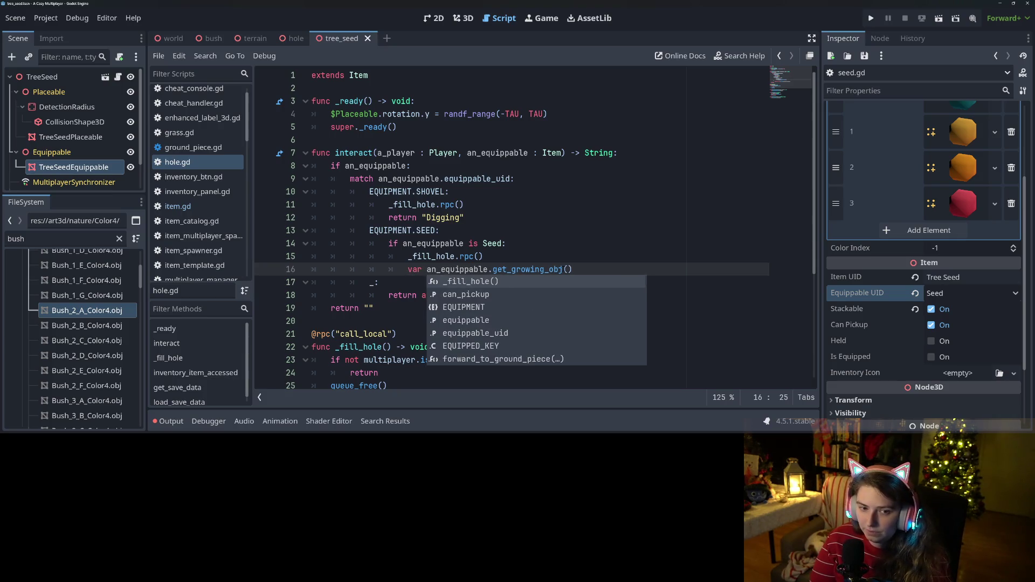
text(grown)
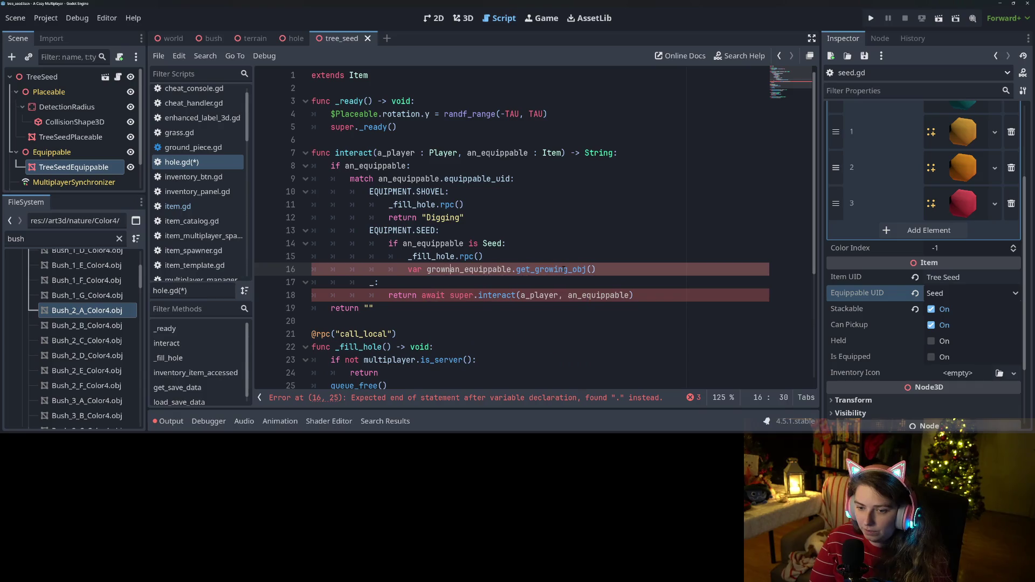
text( =)
key(End)
scroll(500, 243, down, 1)
double_click(437, 231)
scroll(507, 230, down, 2)
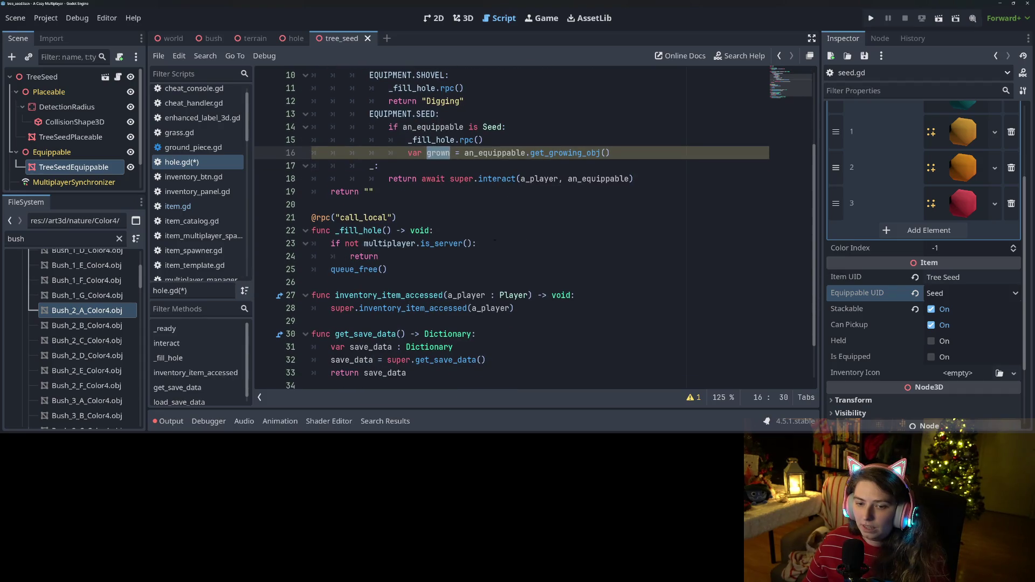
scroll(524, 275, up, 3)
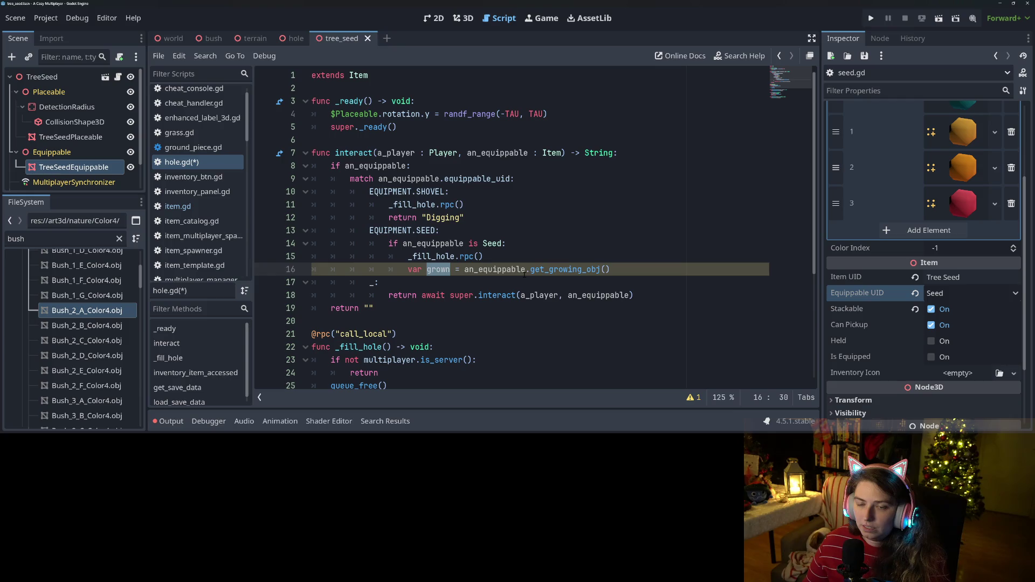
click(635, 271)
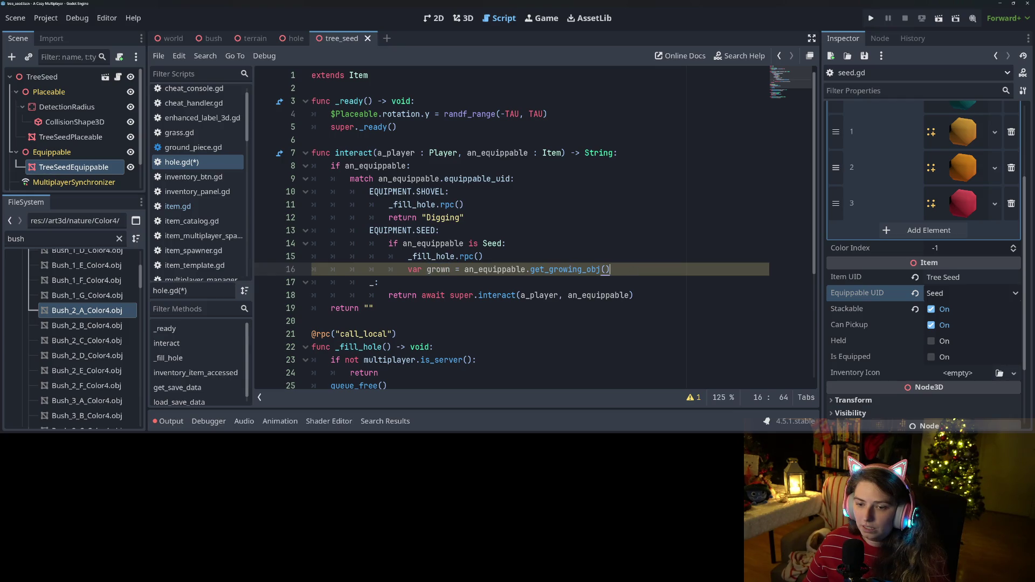
Step: Move the _fill_hole.rpc() call below the grown declaration and remove the leftover empty line
drag(408, 257, 504, 257)
key(ctrl+x)
click(641, 268)
key(Return)
key(ctrl+v)
key(Up)
key(Up)
key(Up)
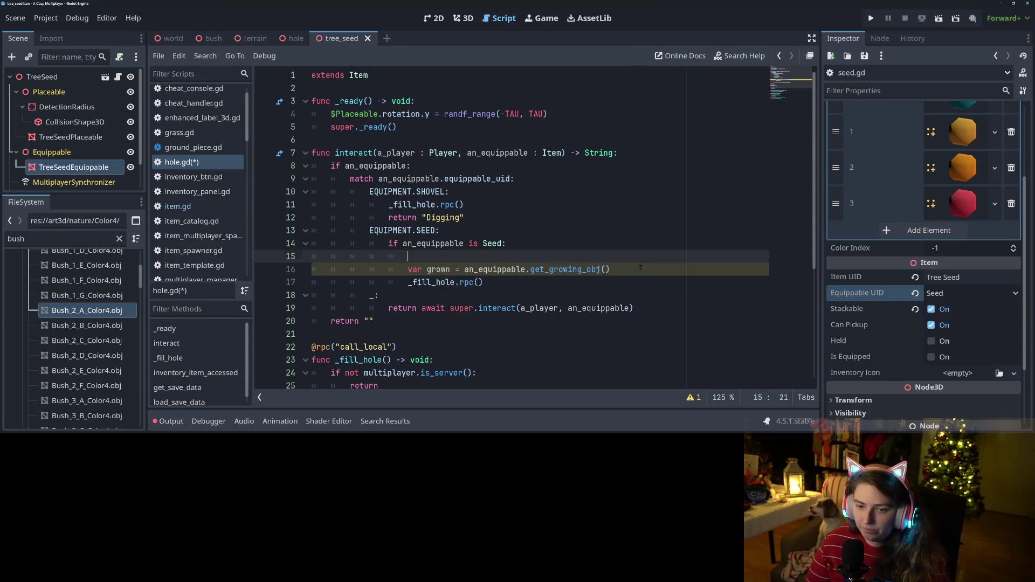
key(Down)
key(BackSpace)
key(BackSpace)
key(BackSpace)
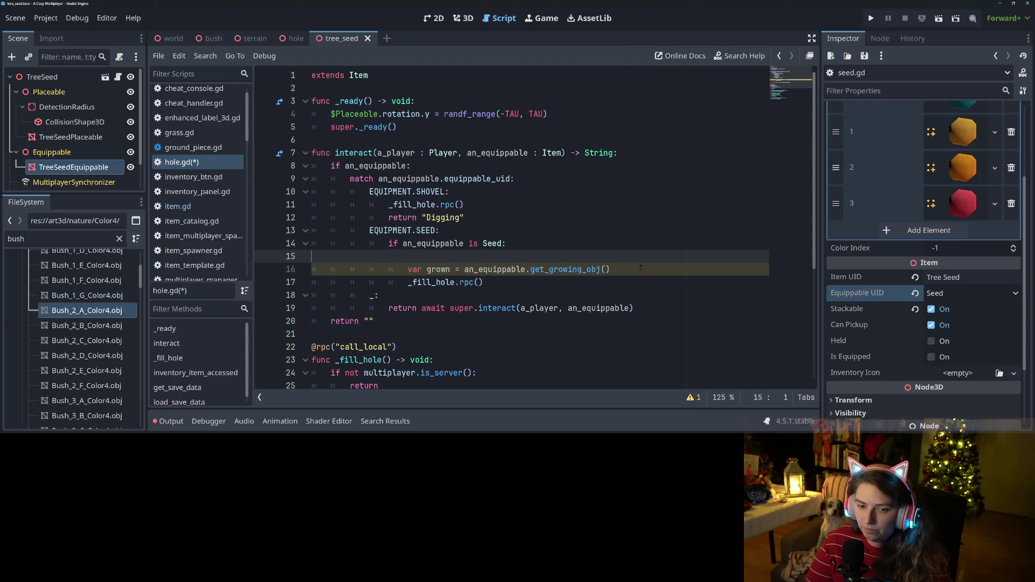
key(Down)
key(End)
Step: Add a get_parent() line after the fill call, then open ground_piece.gd
key(Return)
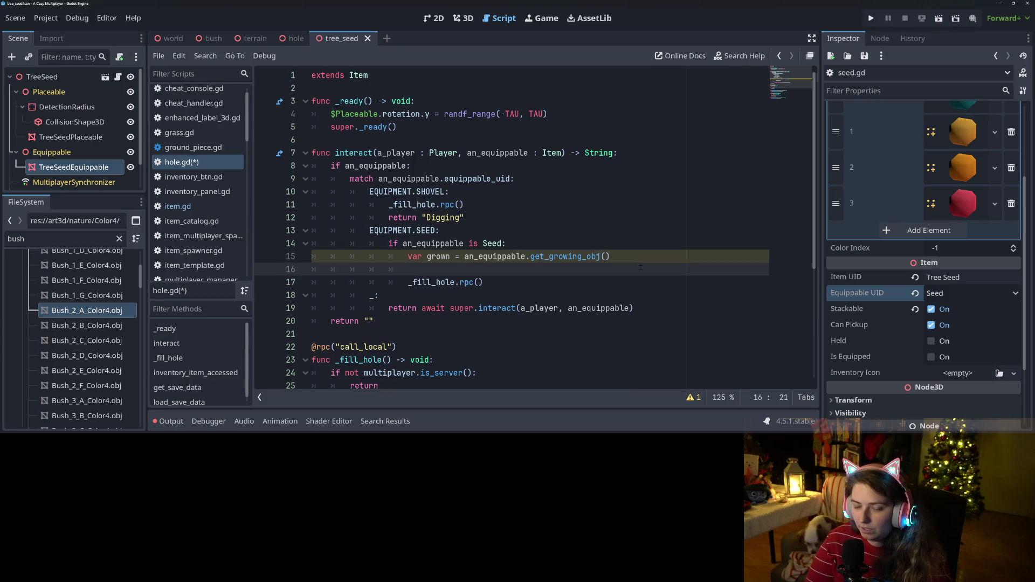
text(get_par)
key(Down)
key(Return)
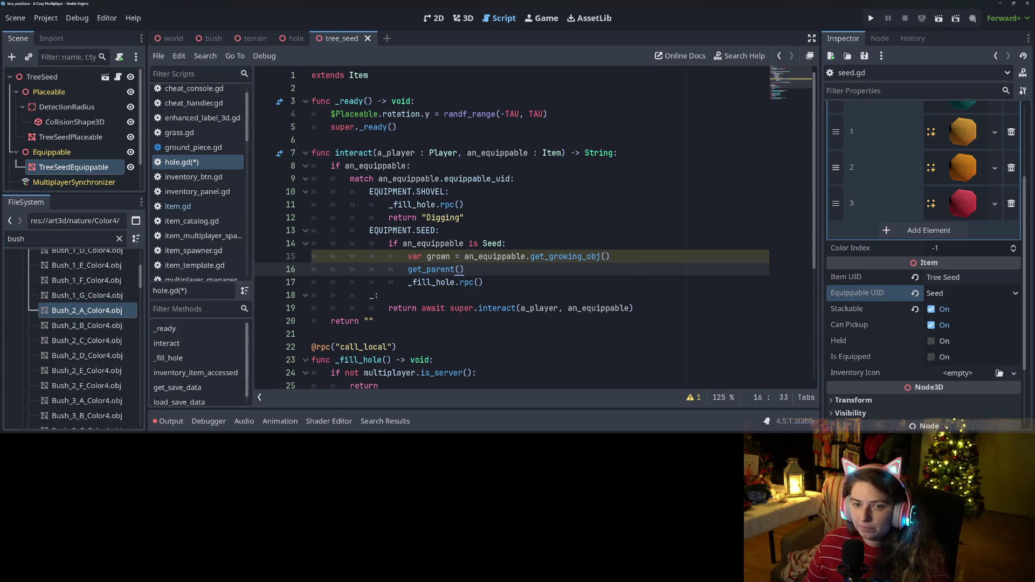
click(335, 101)
click(193, 147)
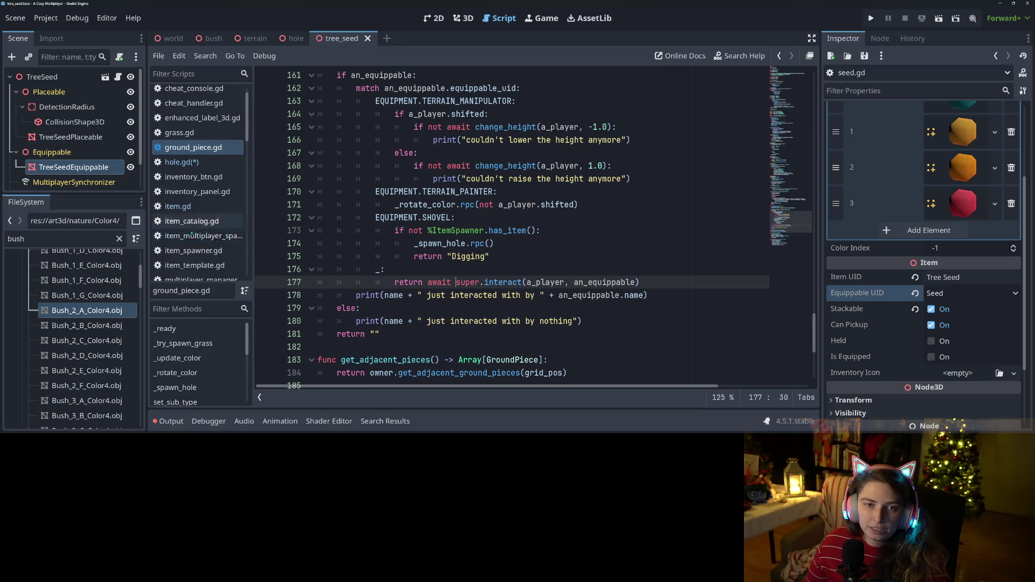
Step: Filter files by 'ground', open the ground_piece scene, and open the ItemSpawner node's script
double_click(47, 239)
text(gro)
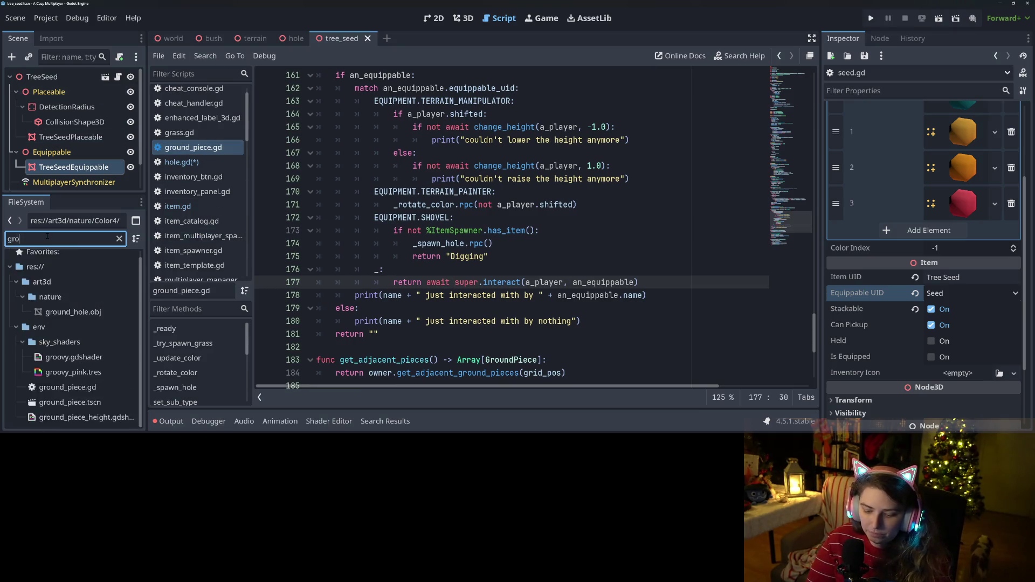
text(und)
click(62, 364)
double_click(62, 364)
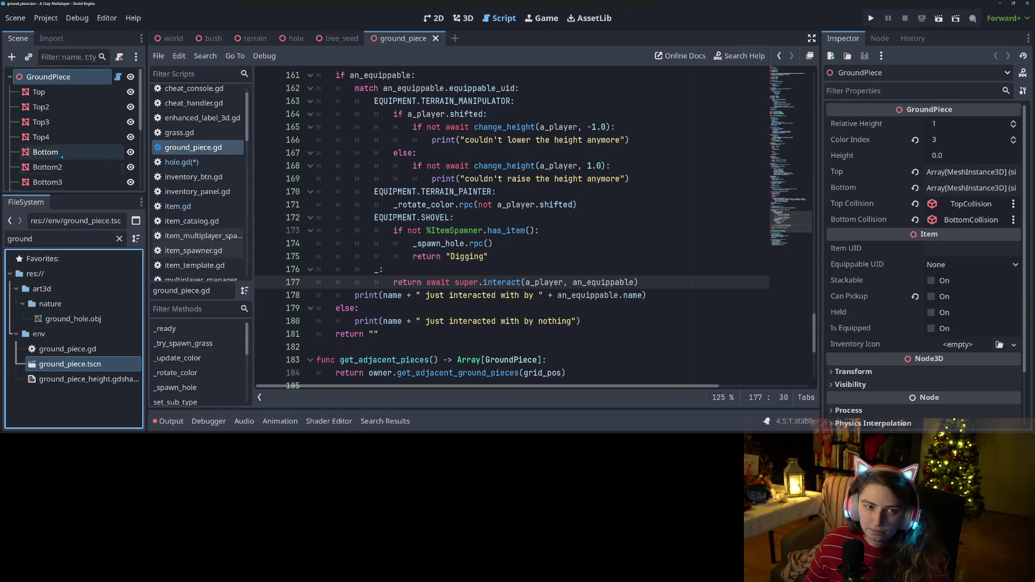
scroll(81, 145, down, 5)
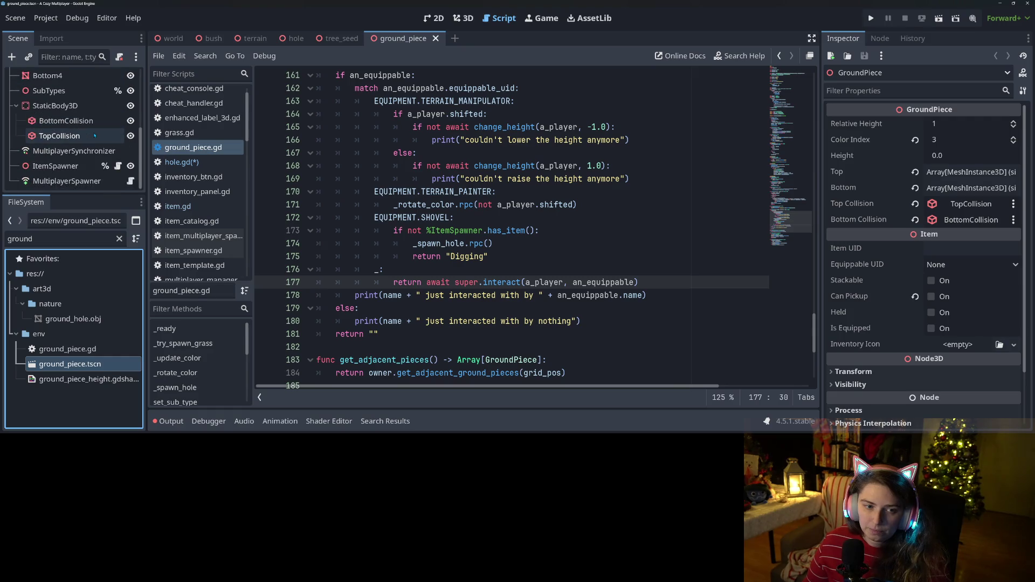
click(81, 166)
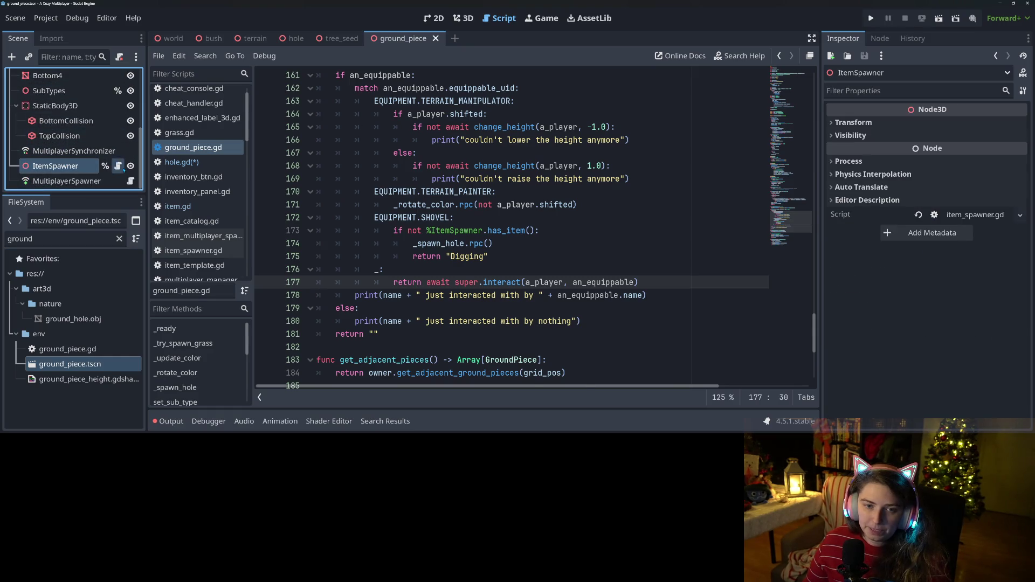
click(118, 166)
scroll(485, 227, up, 5)
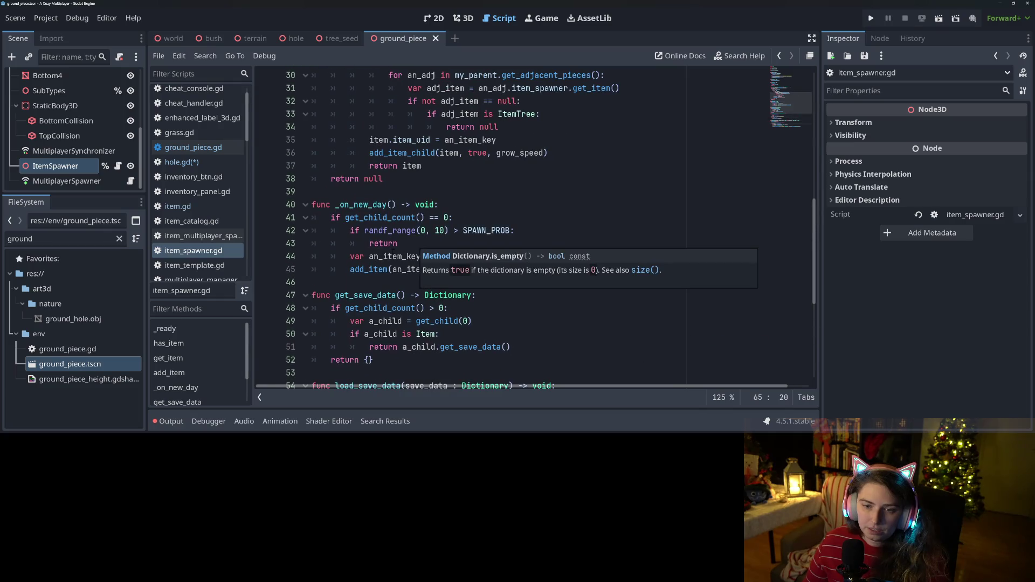
Step: Read item_spawner.gd's _on_new_day and add_item functions, including the neighbour ItemTree check
double_click(378, 205)
scroll(385, 213, up, 6)
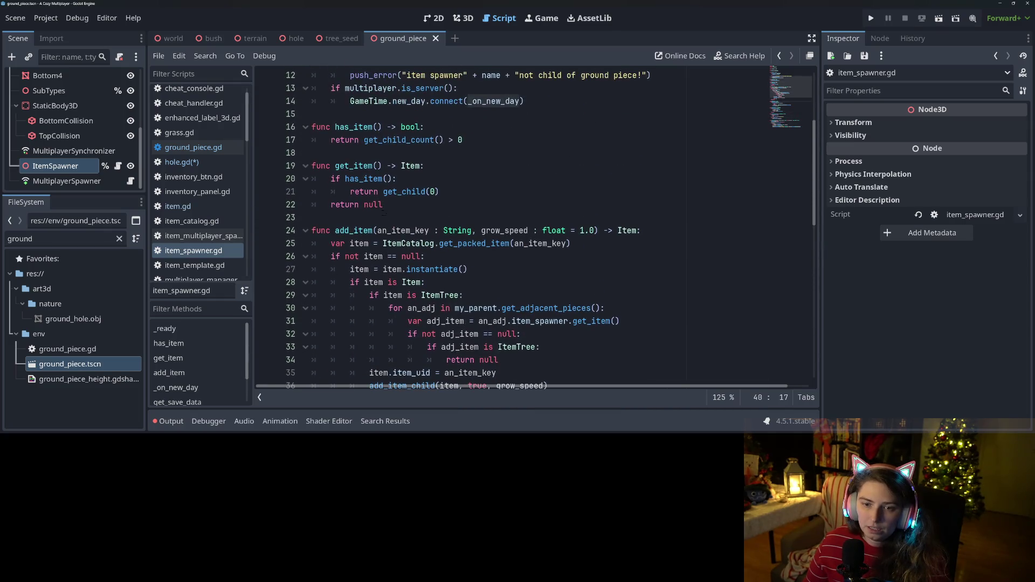
double_click(356, 231)
scroll(360, 231, down, 2)
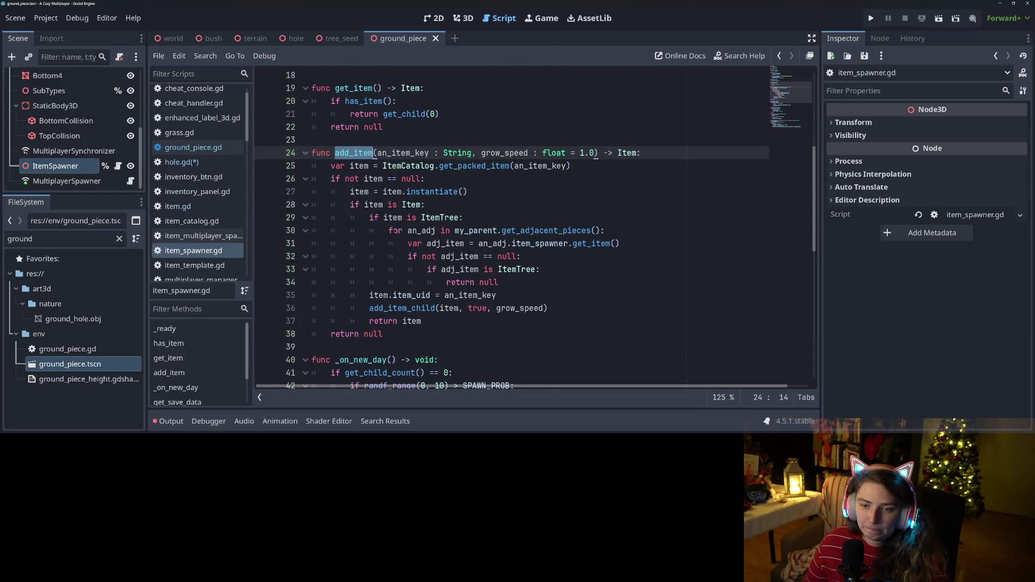
double_click(407, 230)
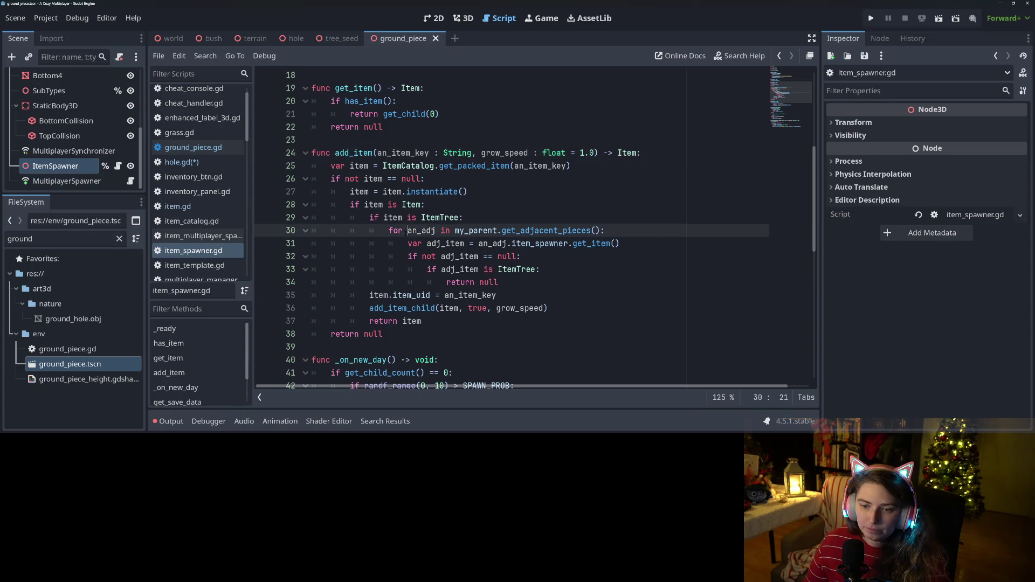
double_click(472, 256)
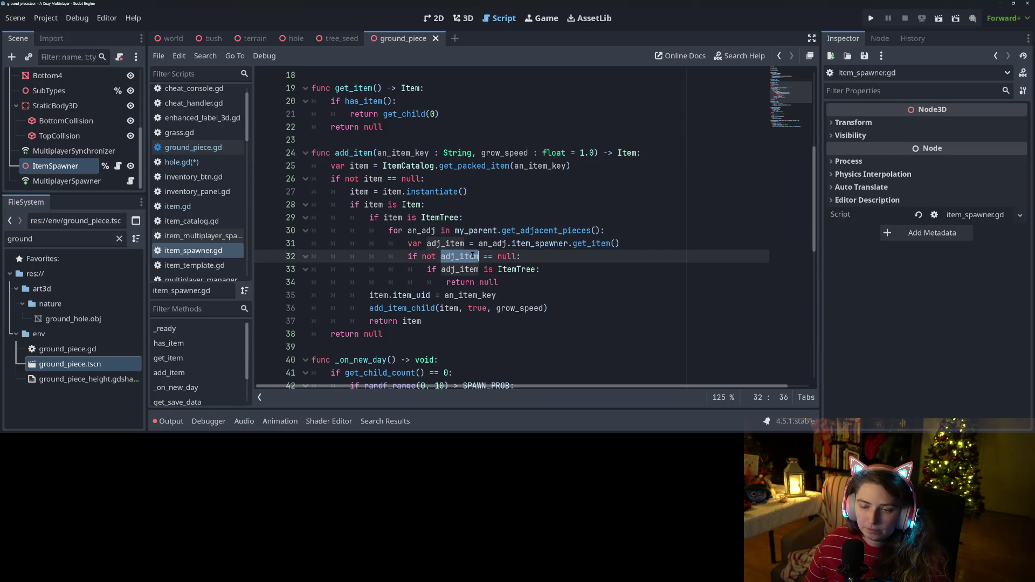
double_click(519, 269)
double_click(488, 269)
click(477, 282)
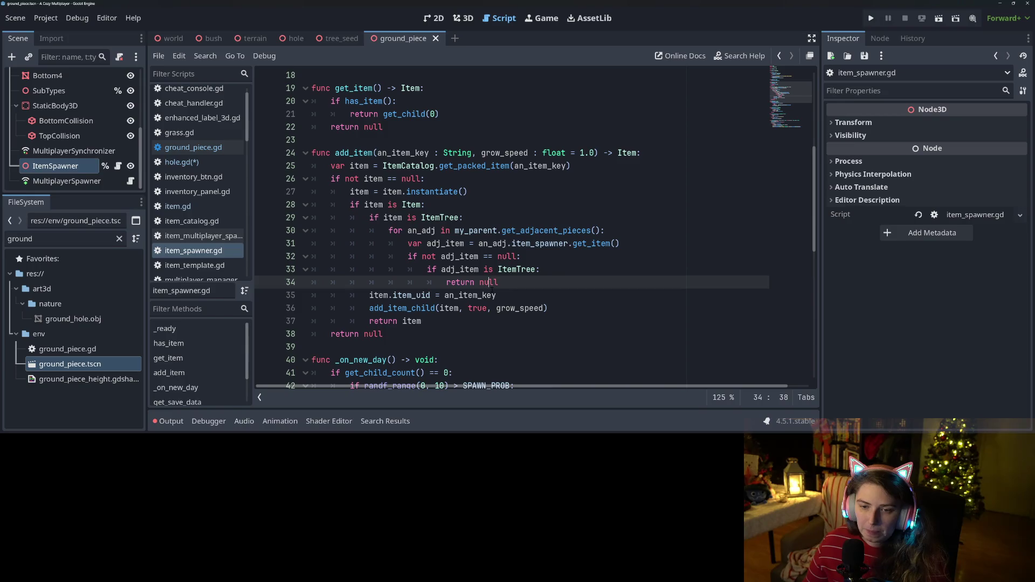
click(468, 295)
double_click(353, 153)
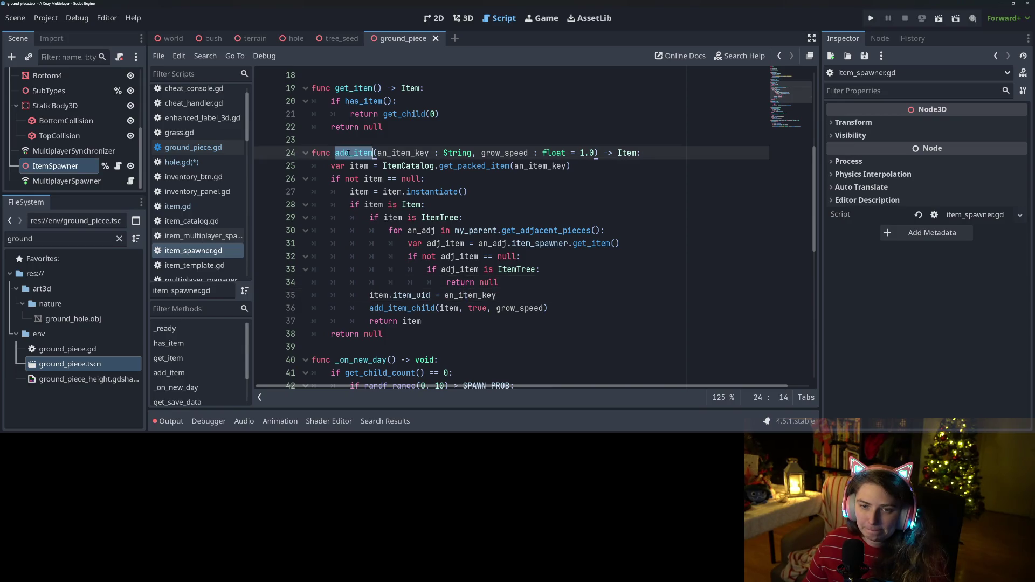
scroll(353, 153, up, 5)
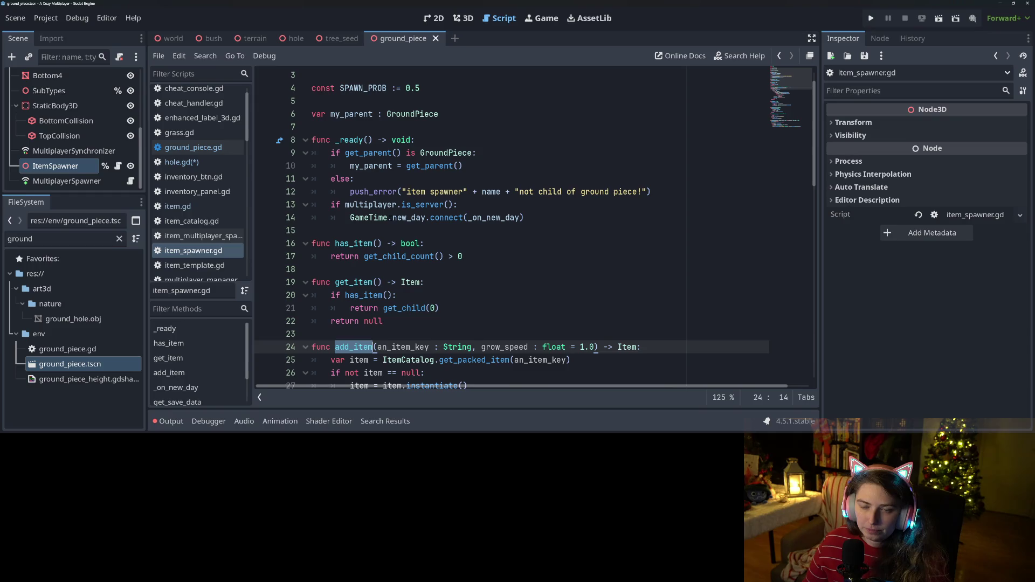
scroll(431, 232, down, 7)
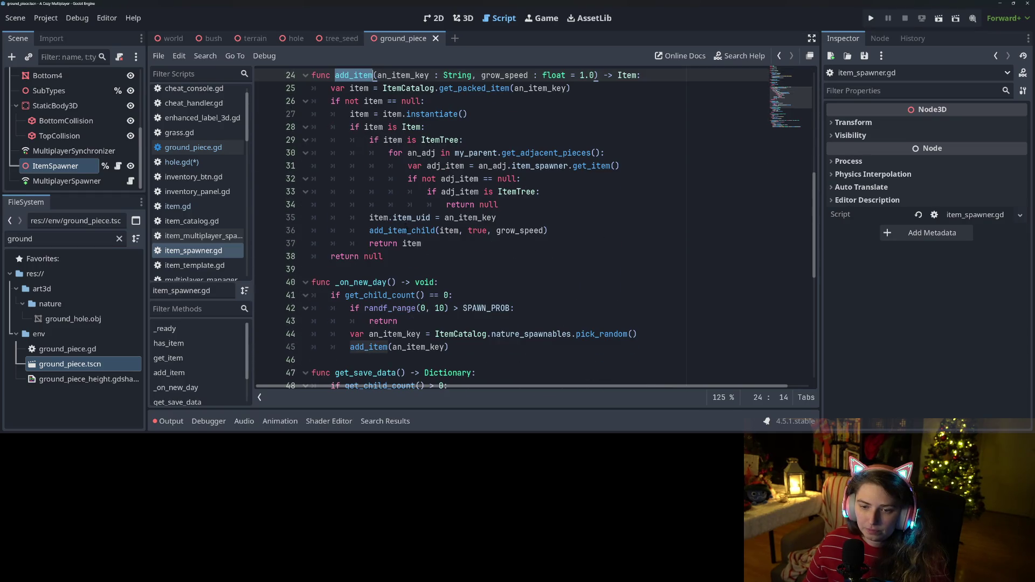
Step: Study add_item_child(a_child, is_grown, grow_speed) with its add_child, rotation and tweener code, then return to hole.gd
click(478, 230)
scroll(479, 230, up, 2)
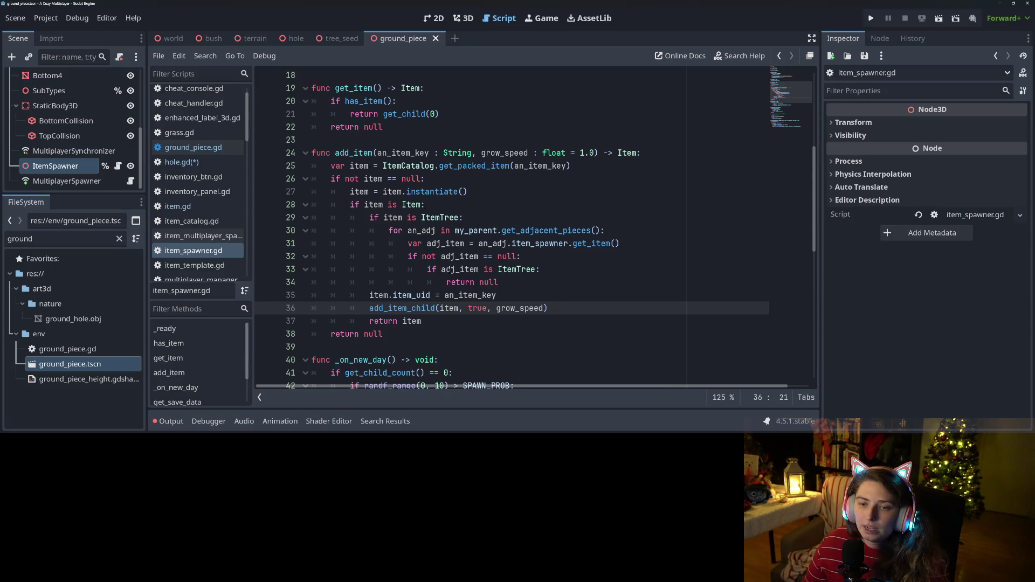
click(432, 294)
double_click(419, 308)
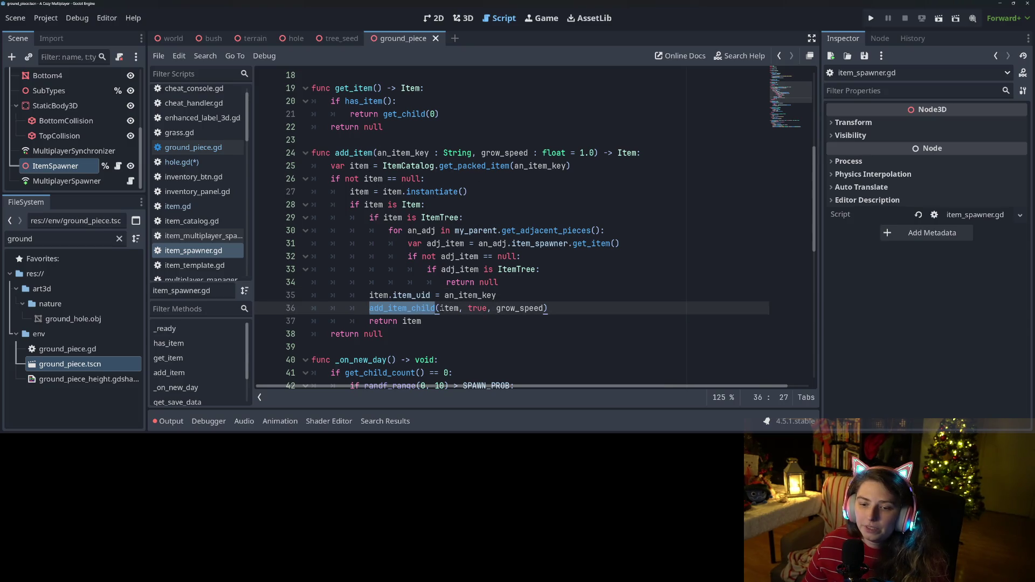
scroll(447, 308, down, 8)
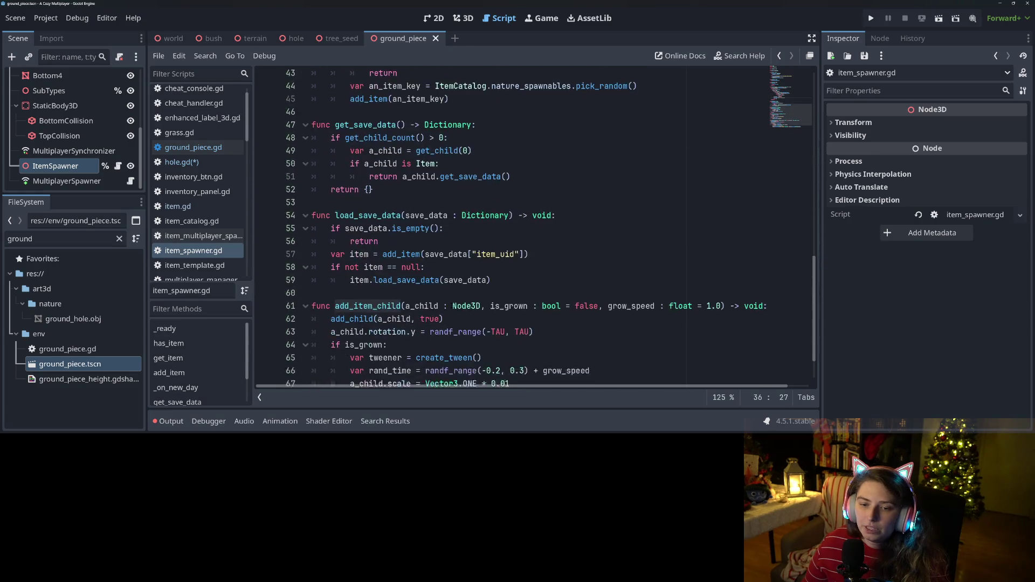
scroll(452, 306, down, 2)
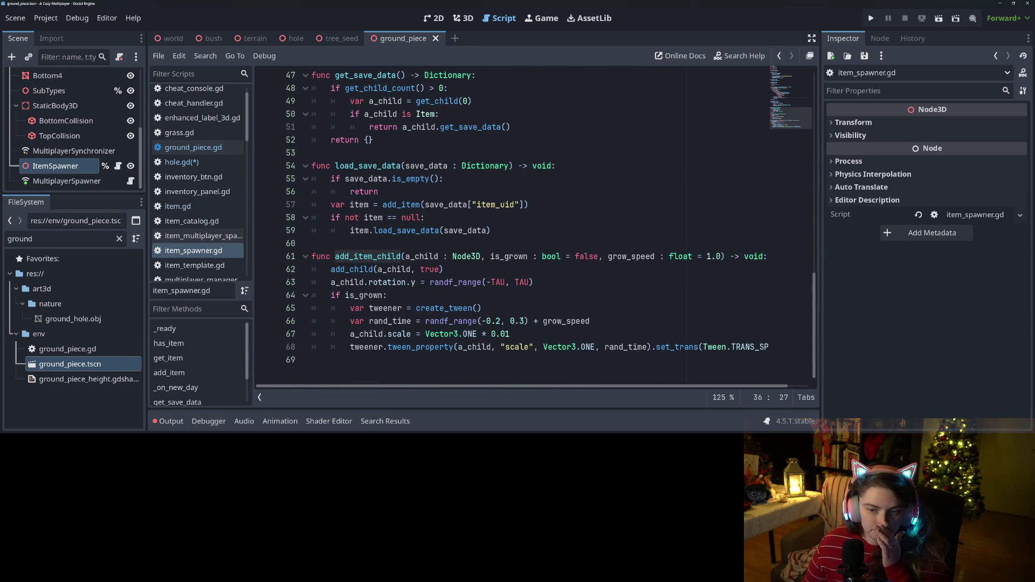
double_click(358, 270)
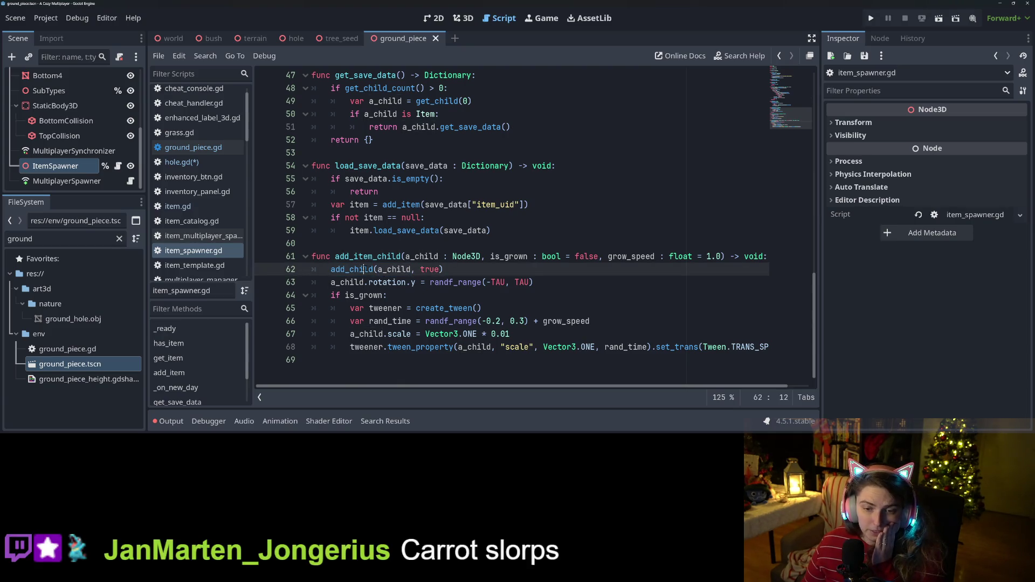
click(340, 282)
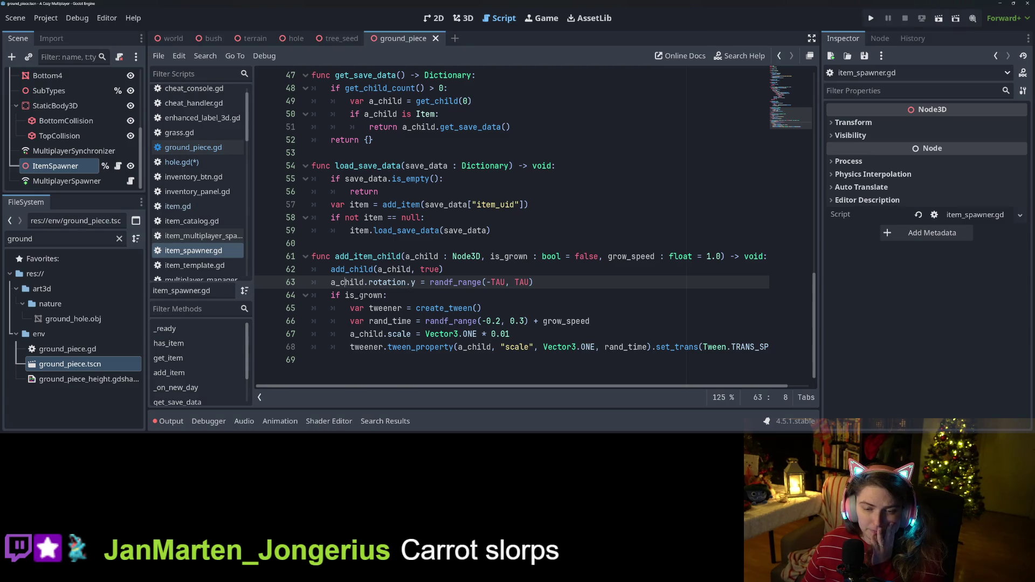
double_click(379, 307)
click(401, 256)
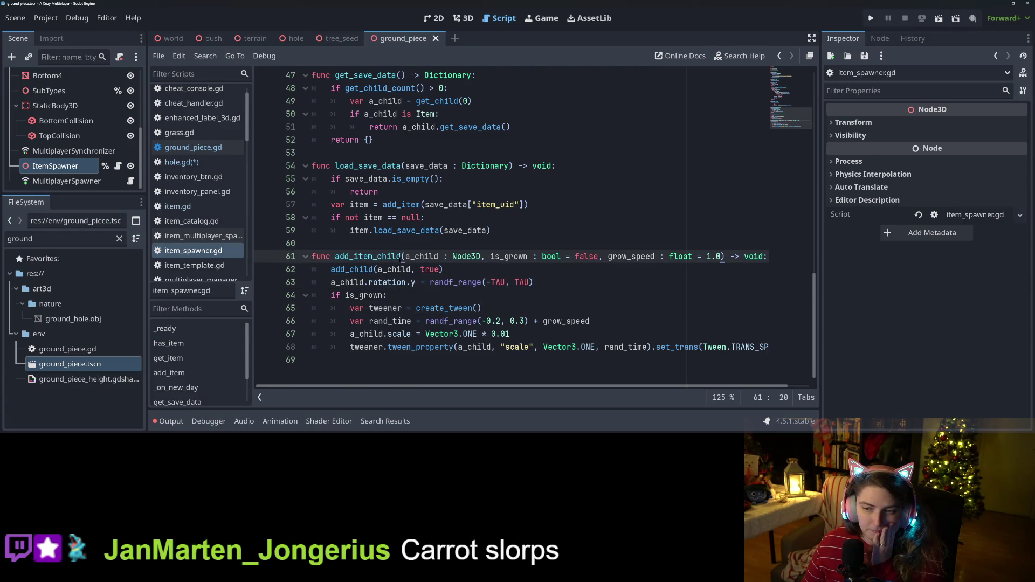
double_click(368, 256)
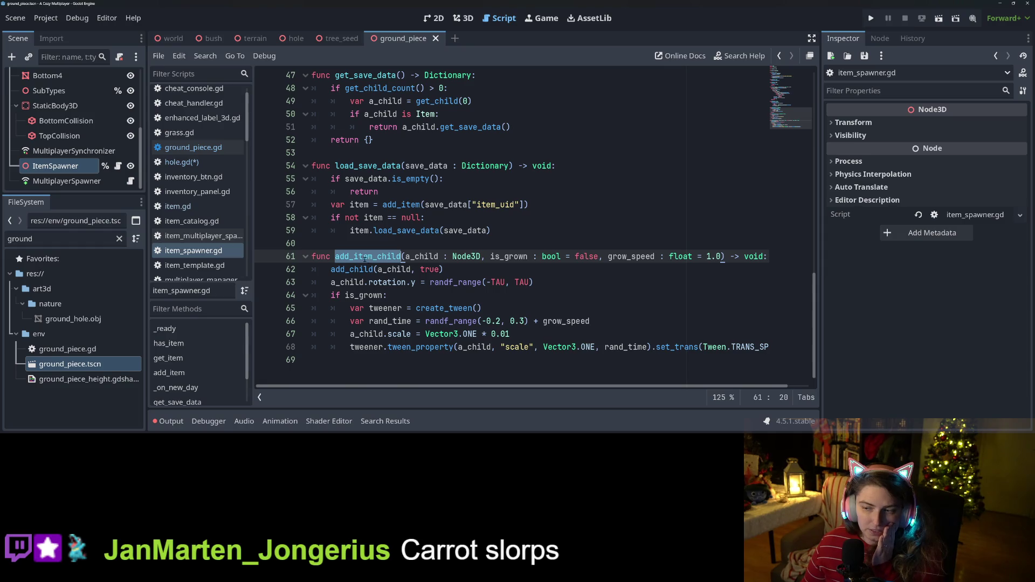
click(196, 162)
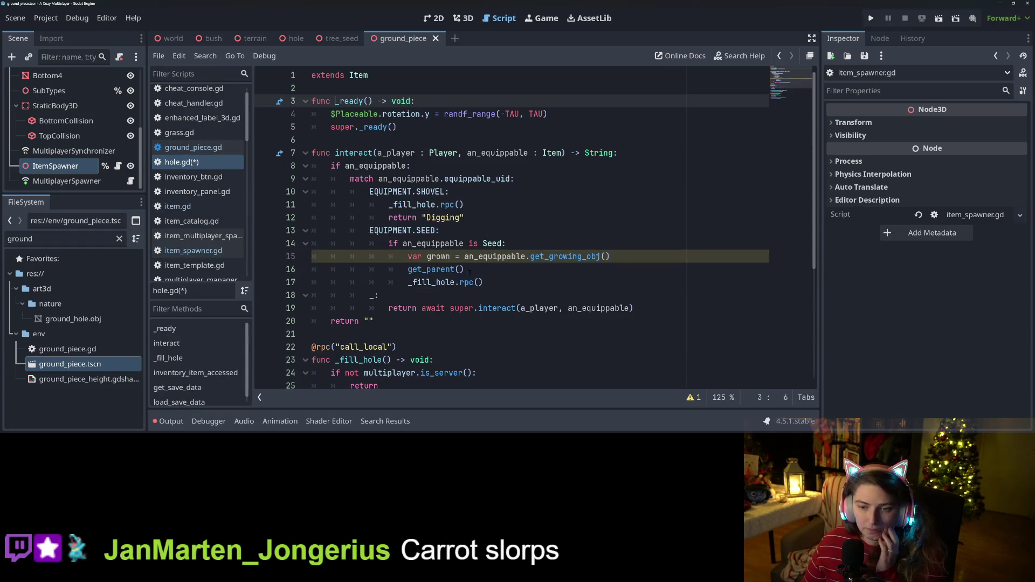
Step: Declare var my_parent : ItemSpawner below 'extends Item' in hole.gd
click(184, 160)
click(504, 266)
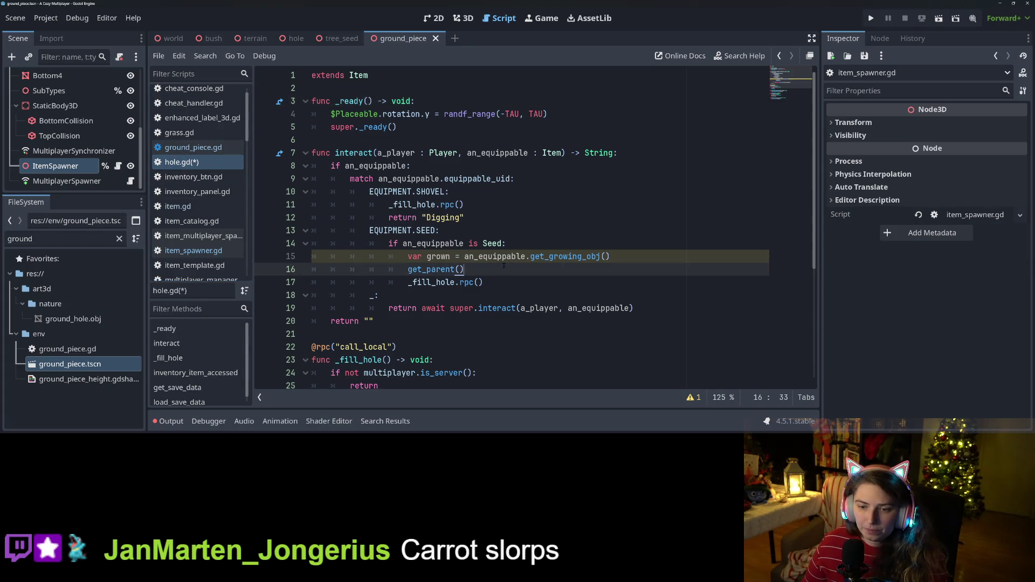
text(add)
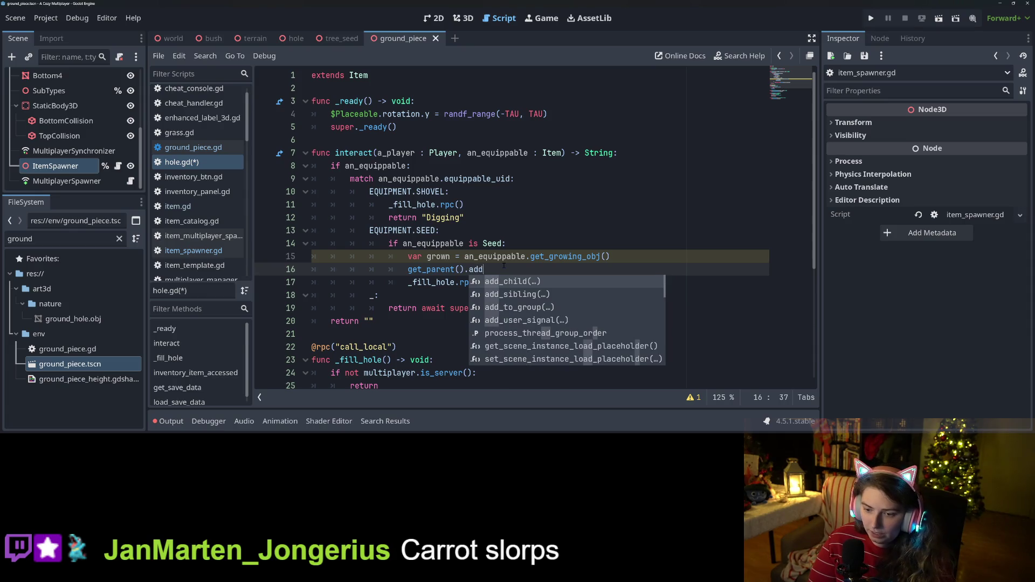
text(_itme)
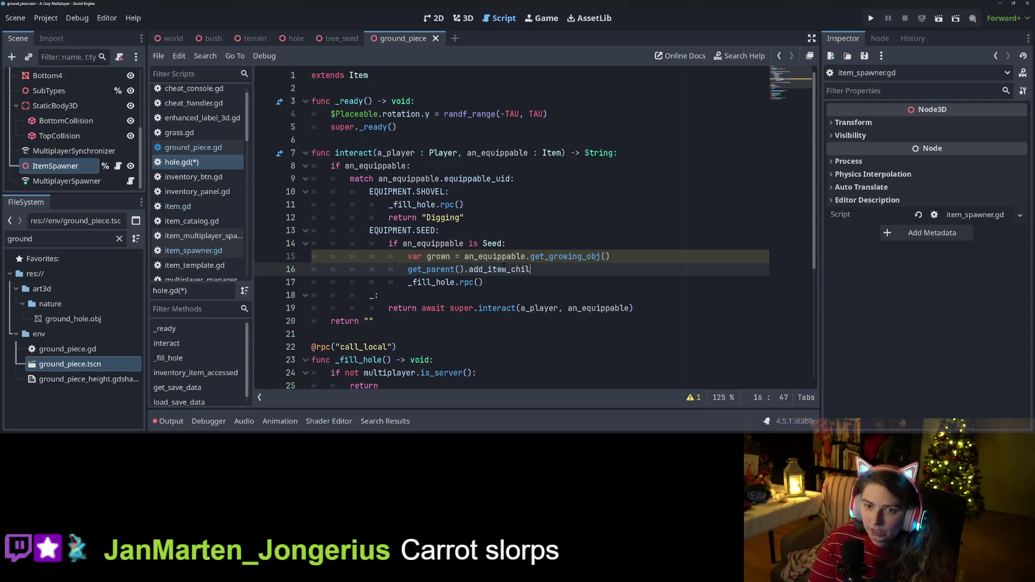
click(415, 83)
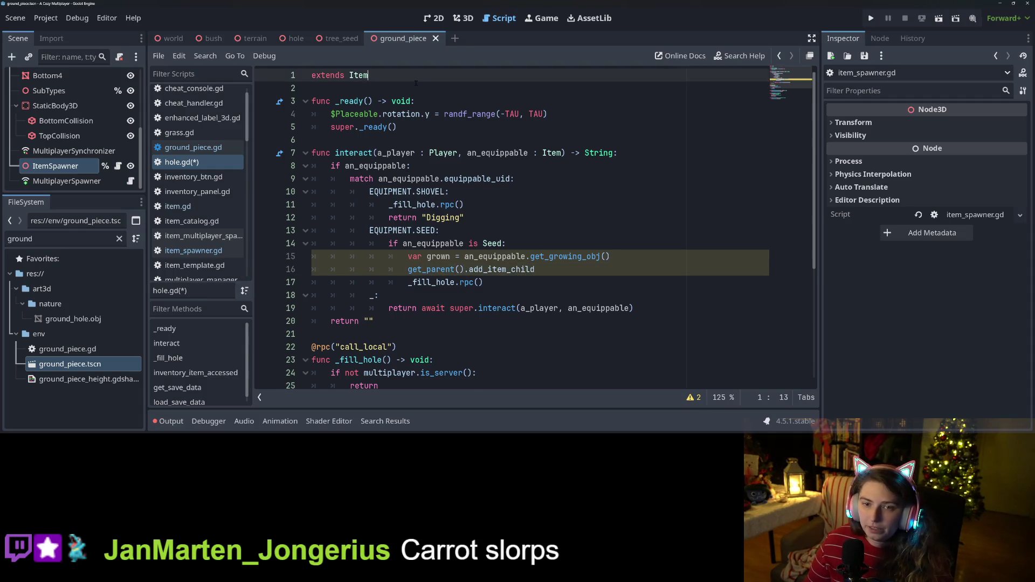
key(Return)
key(Return)
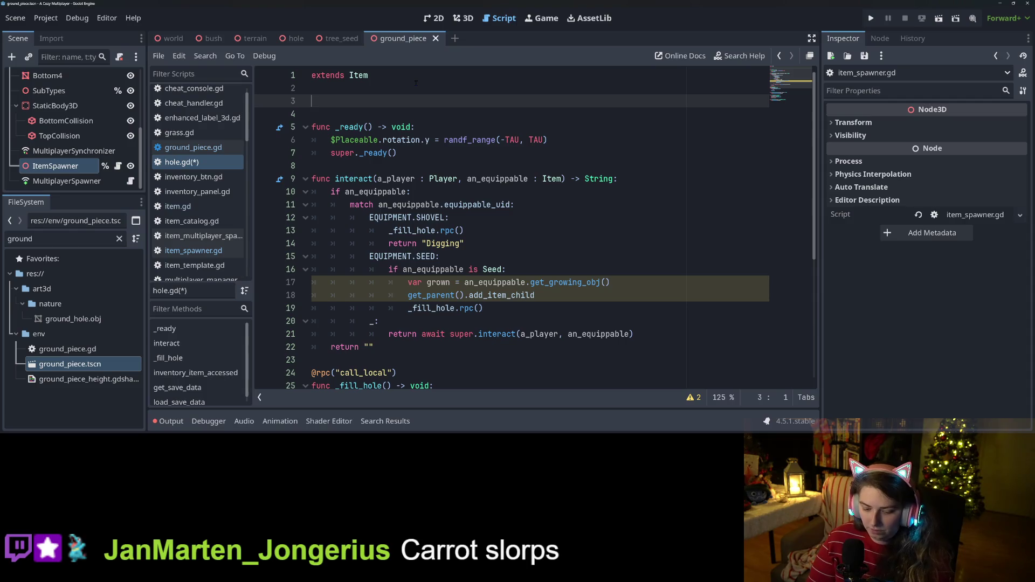
text(@onready)
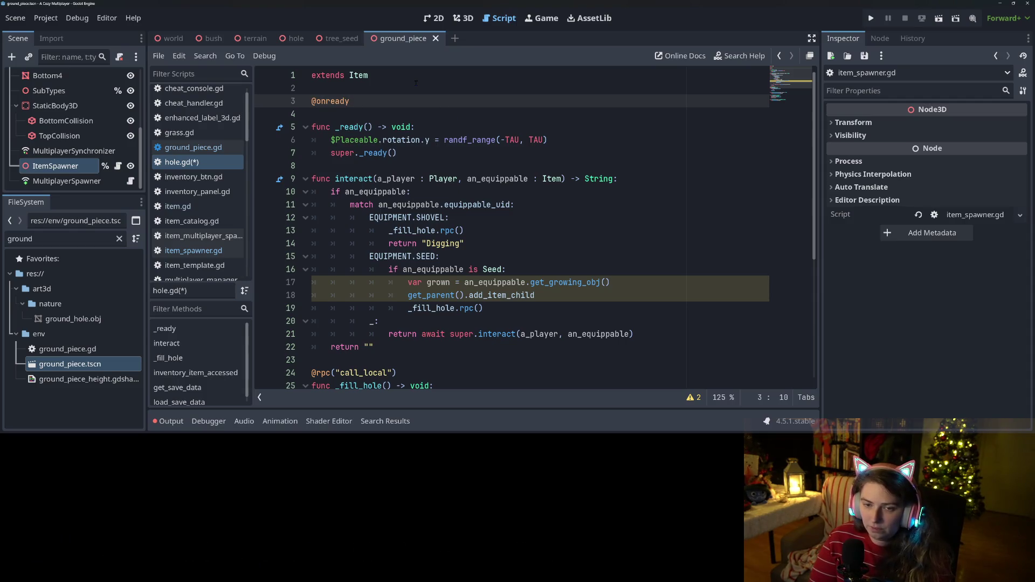
key(BackSpace)
key(BackSpace)
key(BackSpace)
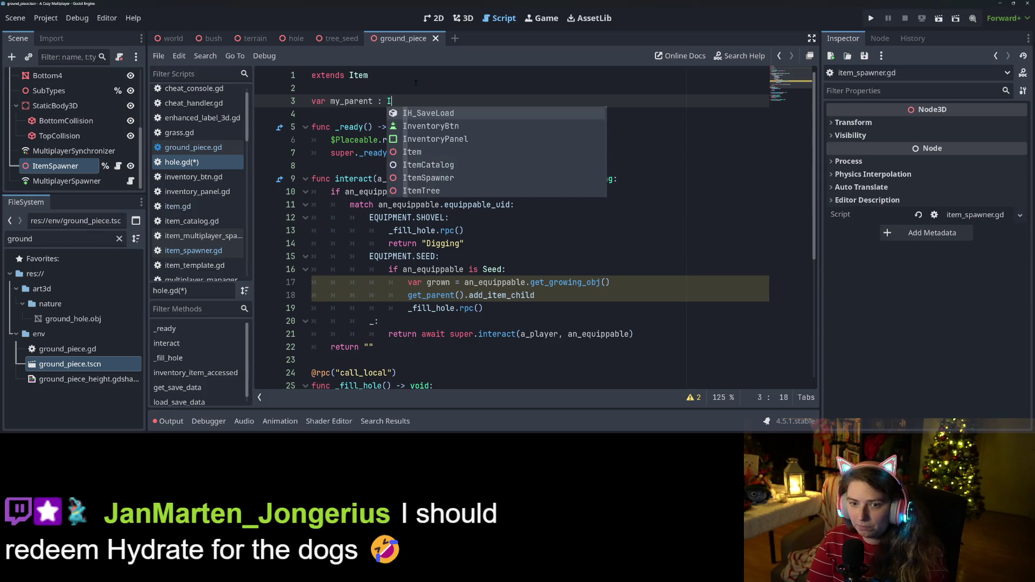
text(temSp)
key(Return)
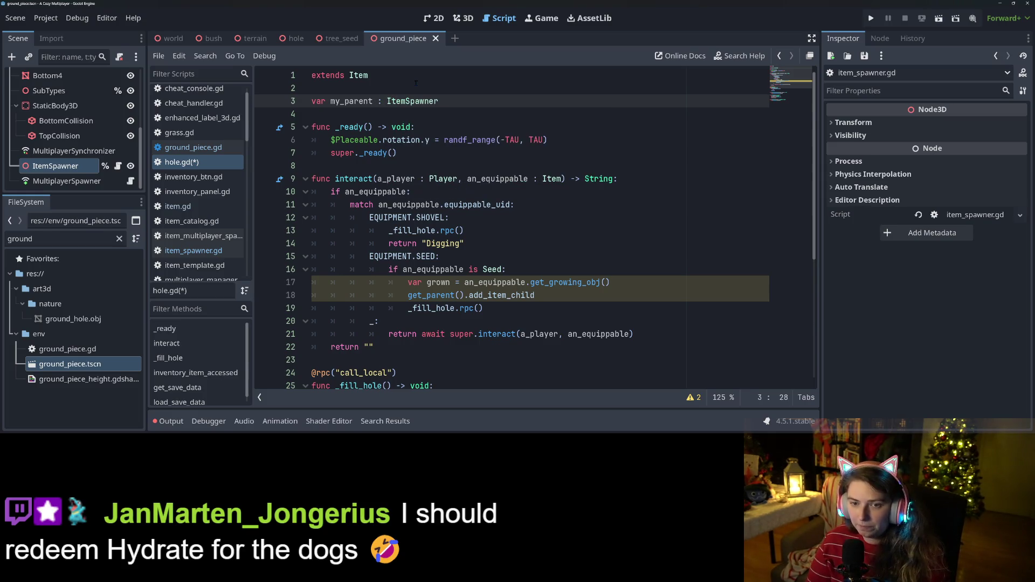
Step: In _ready, assign get_parent() to my_parent when the parent is an ItemSpawner
click(399, 154)
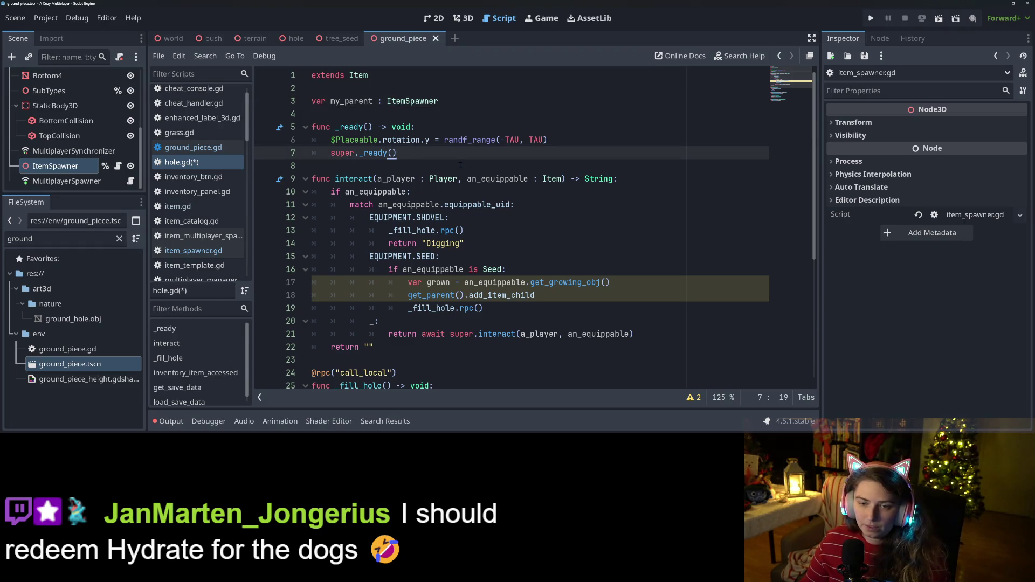
key(Return)
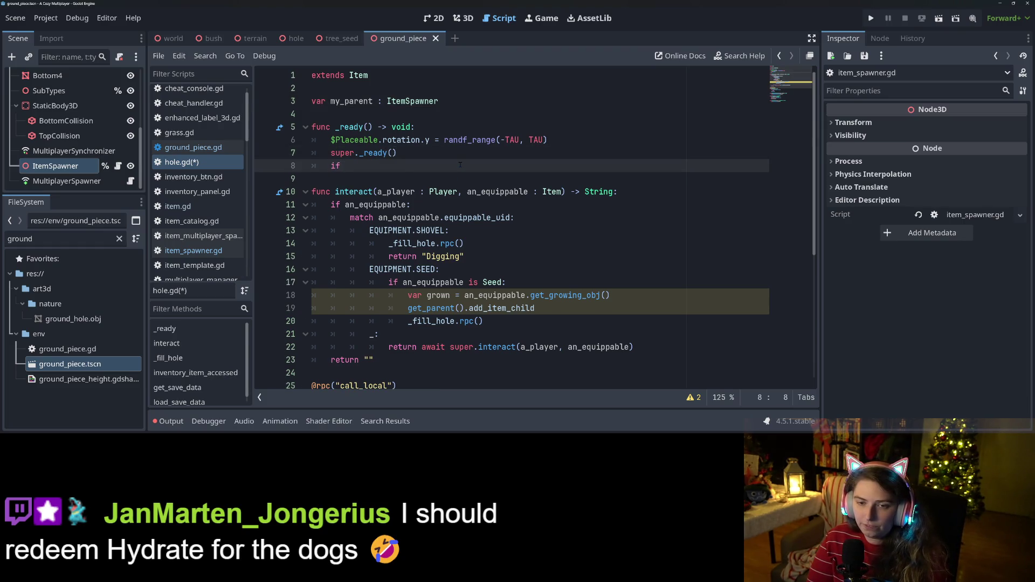
text(_par)
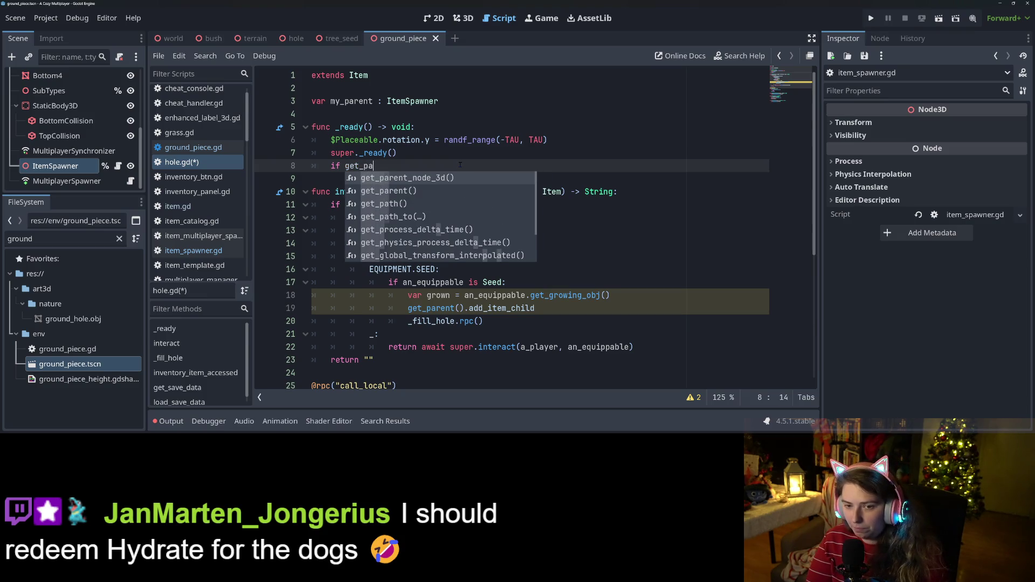
key(Down)
key(Return)
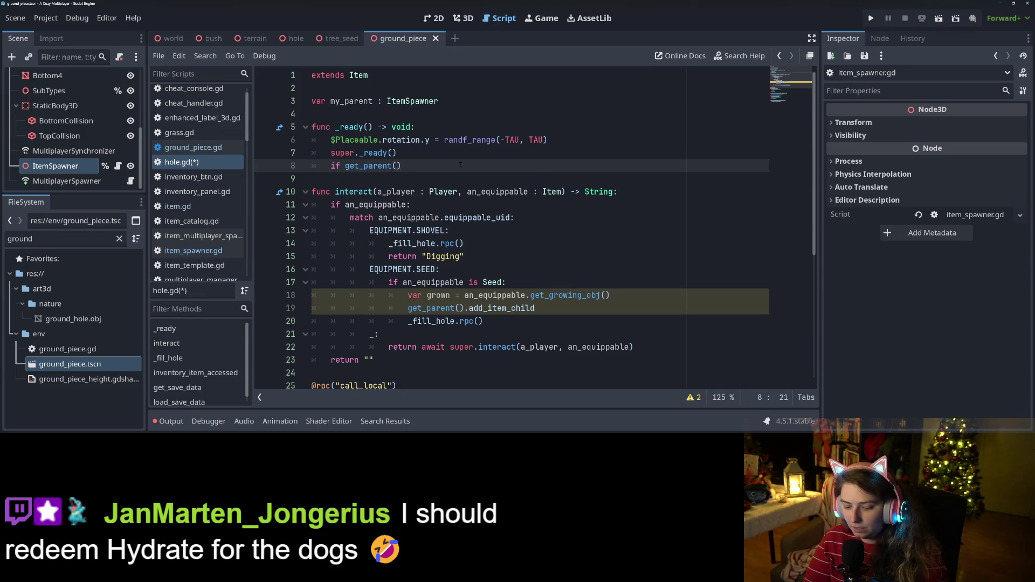
text(Ite)
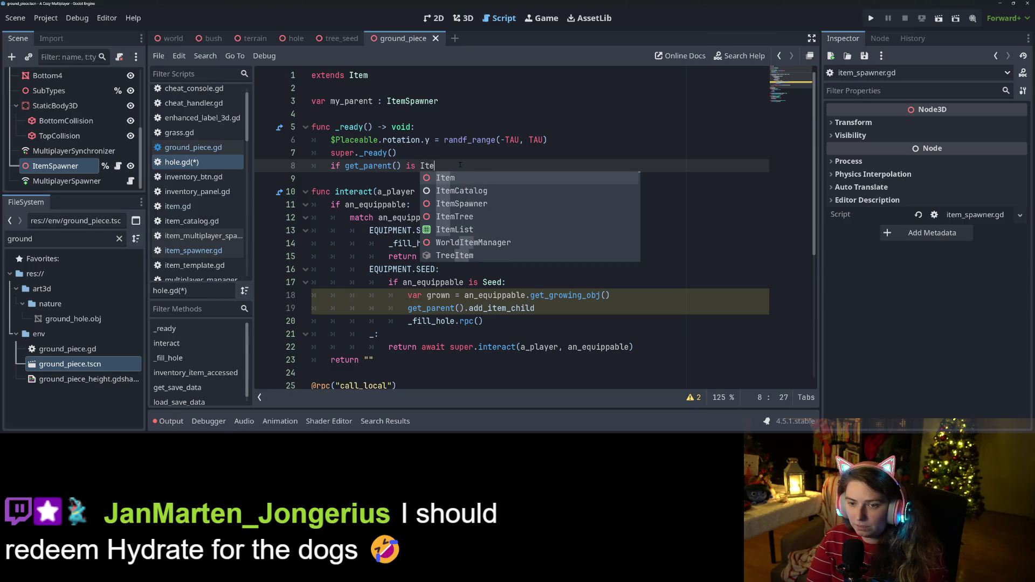
key(Down)
key(Down)
key(Return)
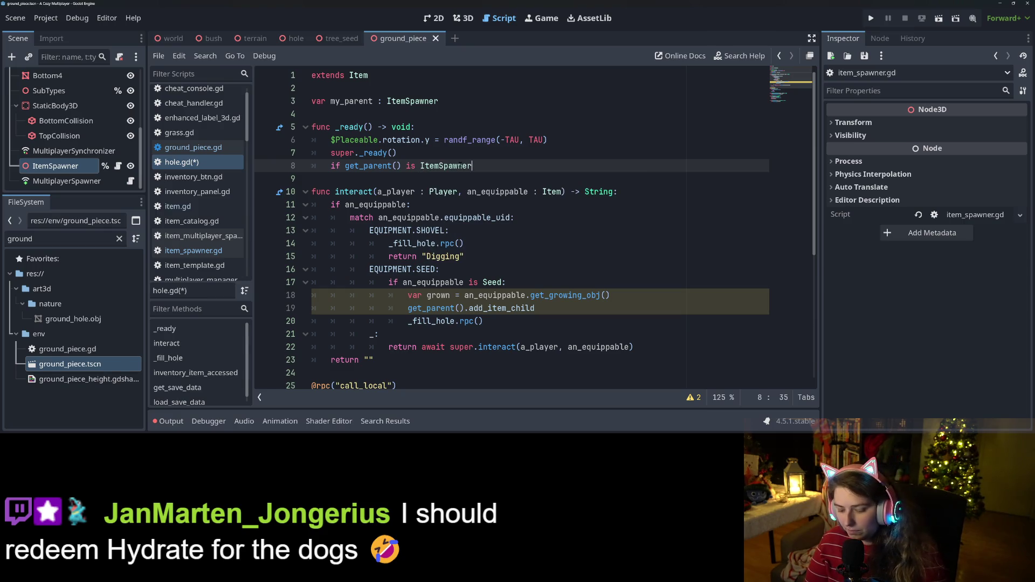
text(:)
key(Return)
key(Return)
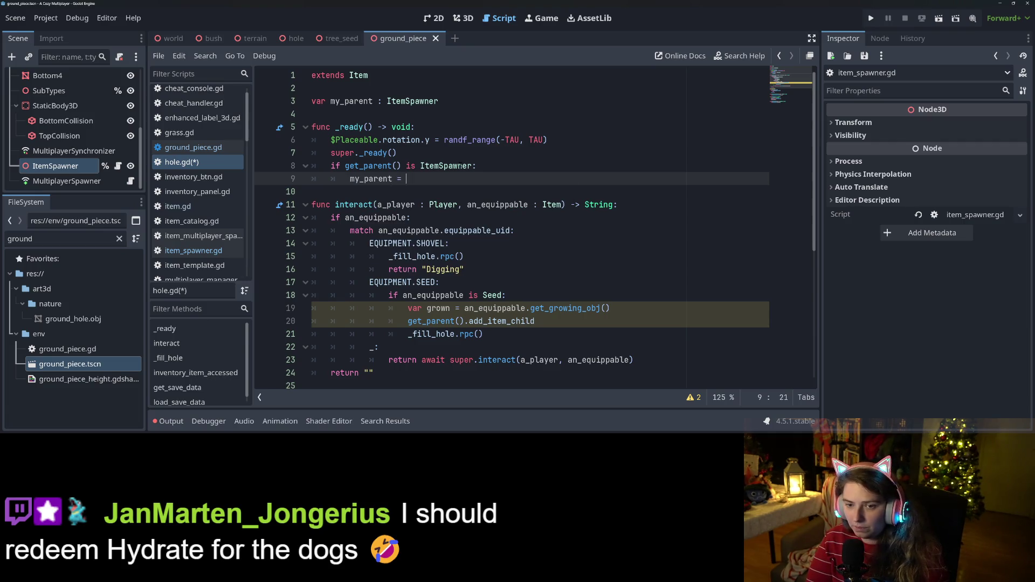
text(get_pare)
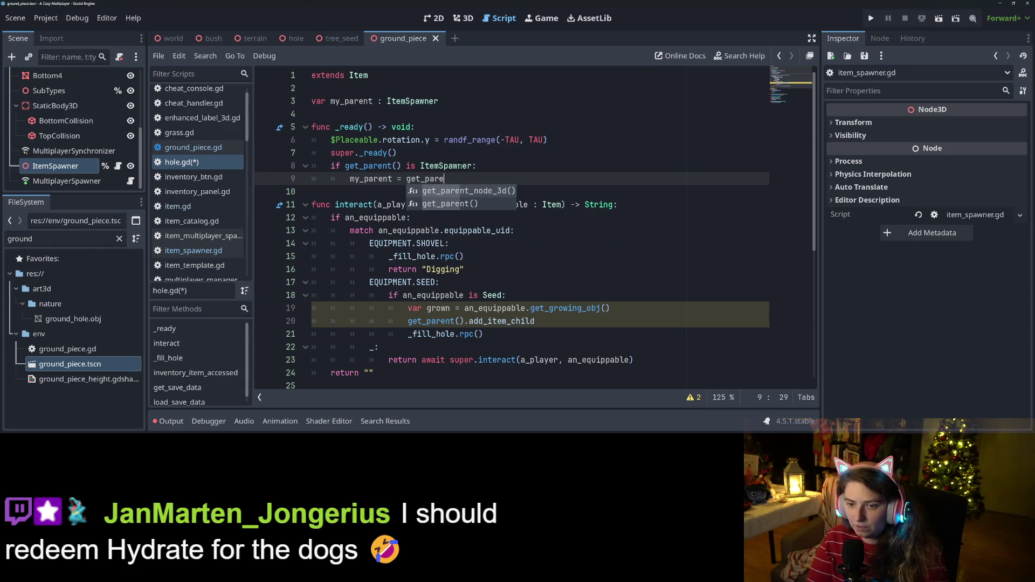
key(Return)
key(Return)
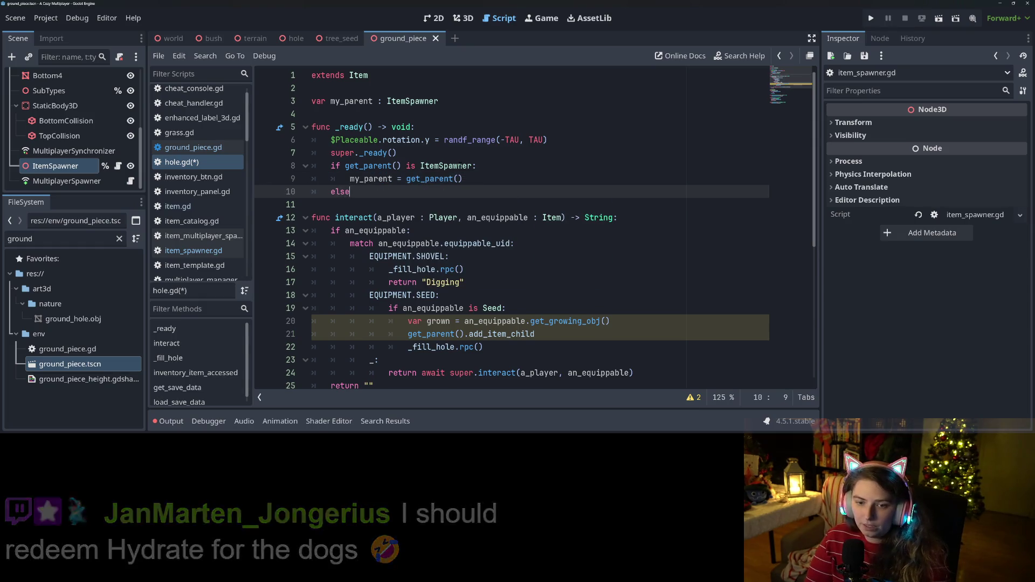
Step: Add an else branch with push_error "hole isn't child of item spawner" and save
text(else:)
key(Return)
text(push_)
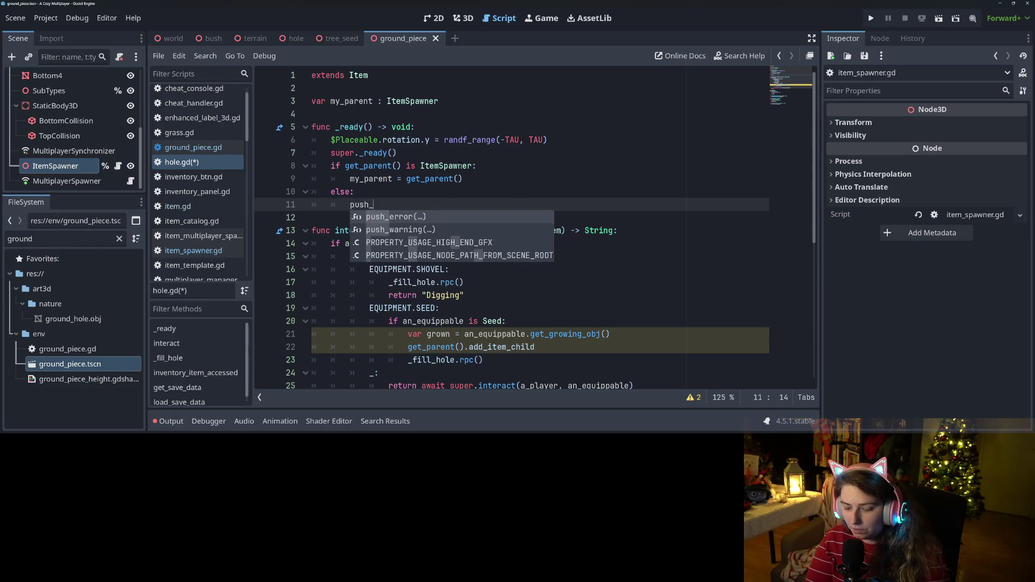
key(Return)
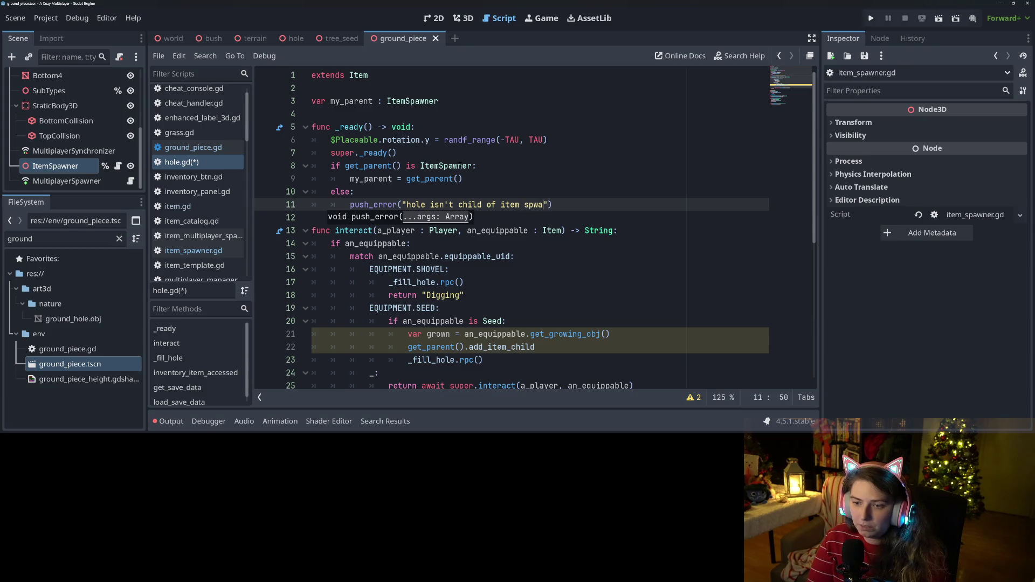
key(ctrl+s)
click(373, 207)
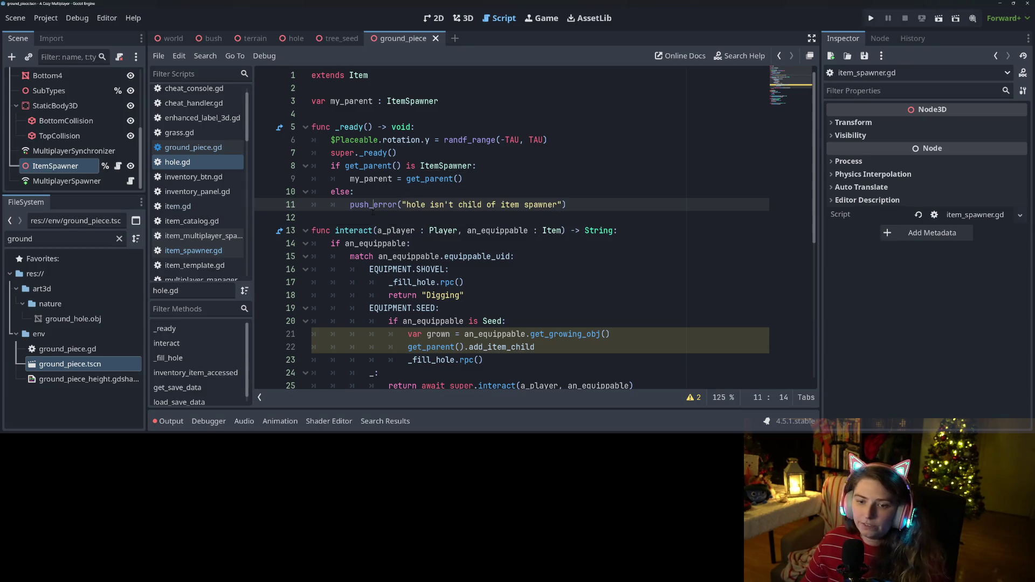
scroll(556, 274, down, 2)
click(556, 271)
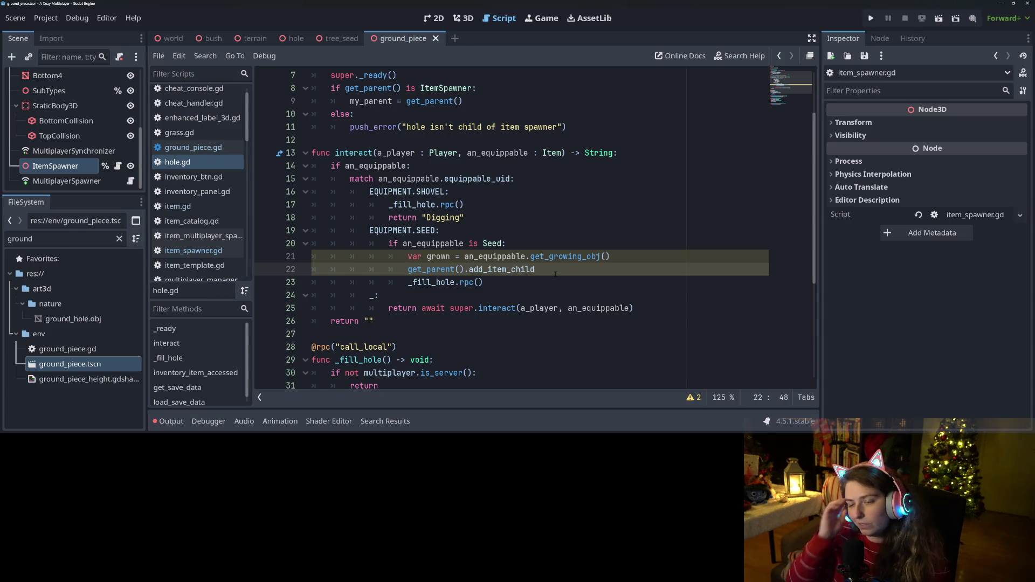
key(BackSpace)
key(BackSpace)
key(BackSpace)
key(BackSpace)
key(BackSpace)
key(BackSpace)
text(,y)
key(BackSpace)
key(BackSpace)
key(BackSpace)
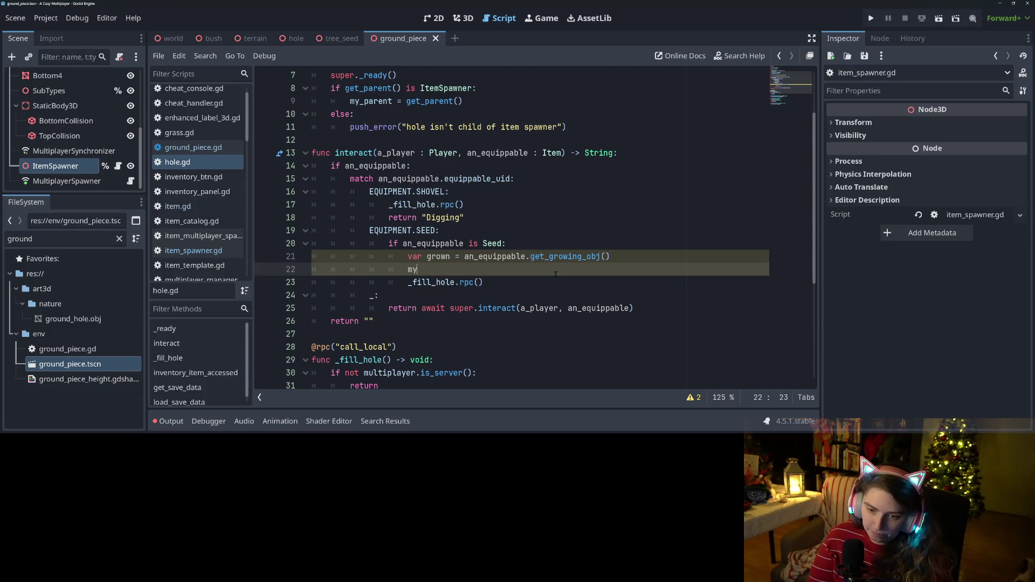
text(my)
key(Return)
text(.)
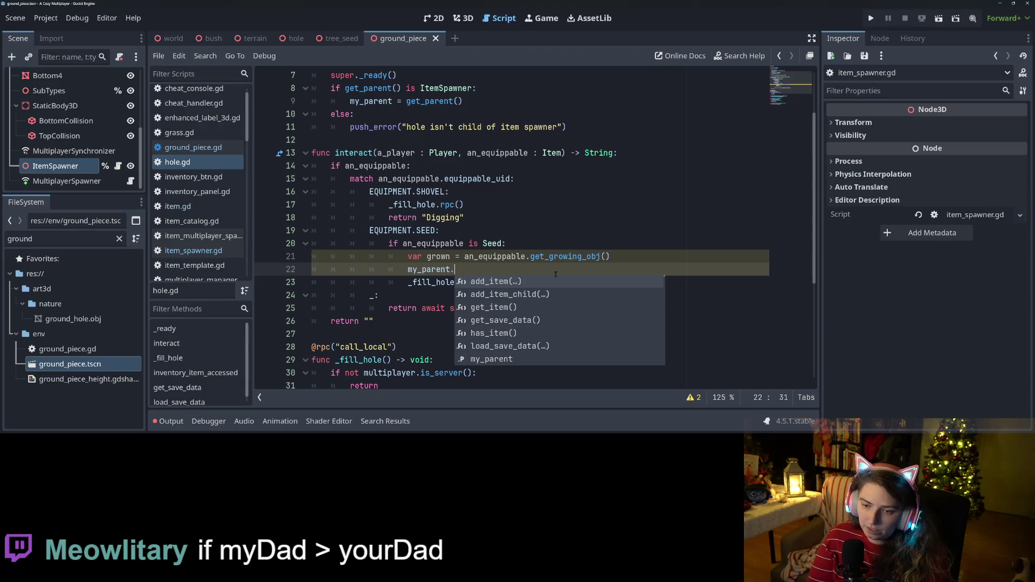
key(Down)
key(Return)
text(grown)
key(ctrl+s)
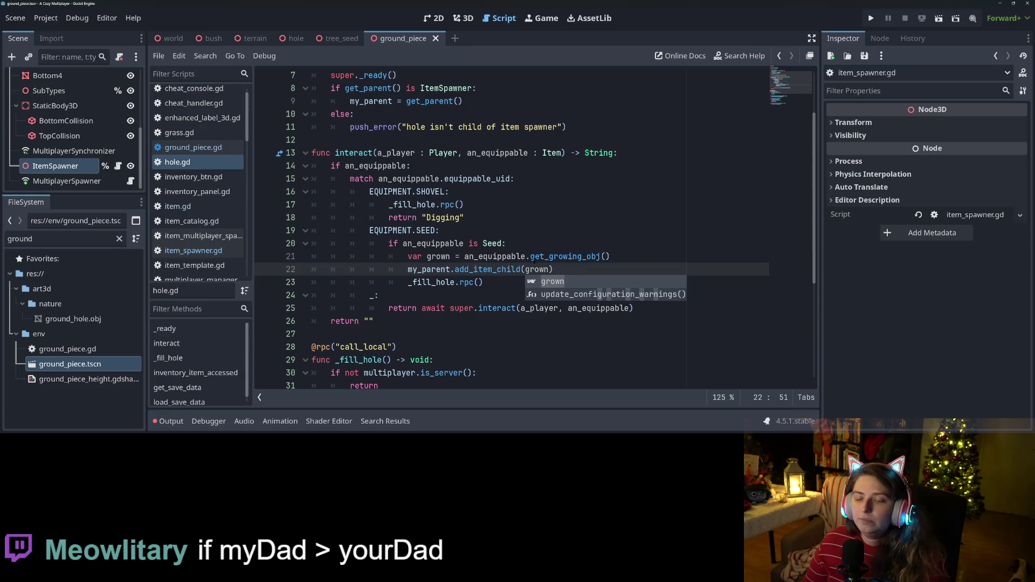
key(Escape)
click(513, 285)
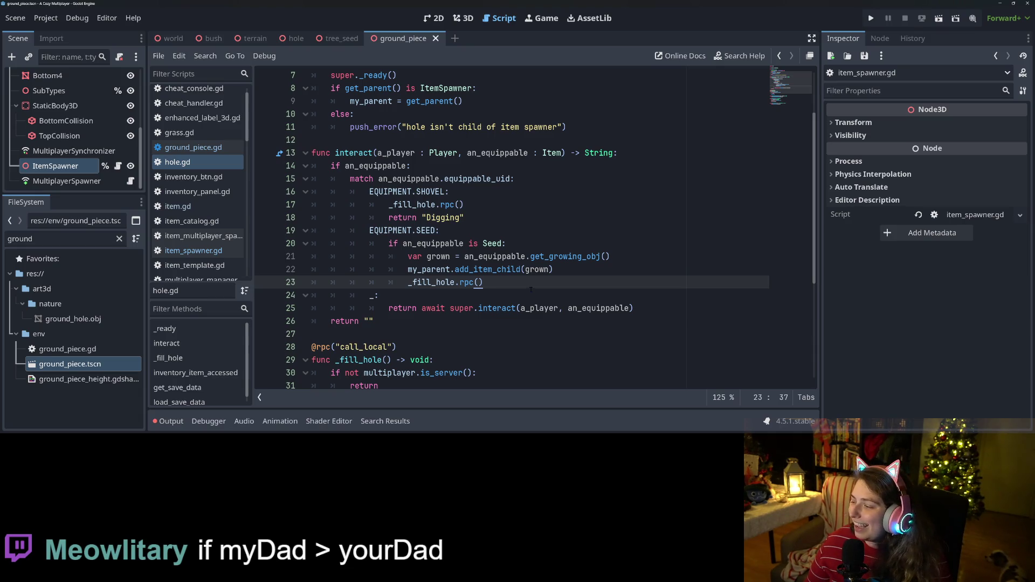
click(468, 243)
key(ctrl+s)
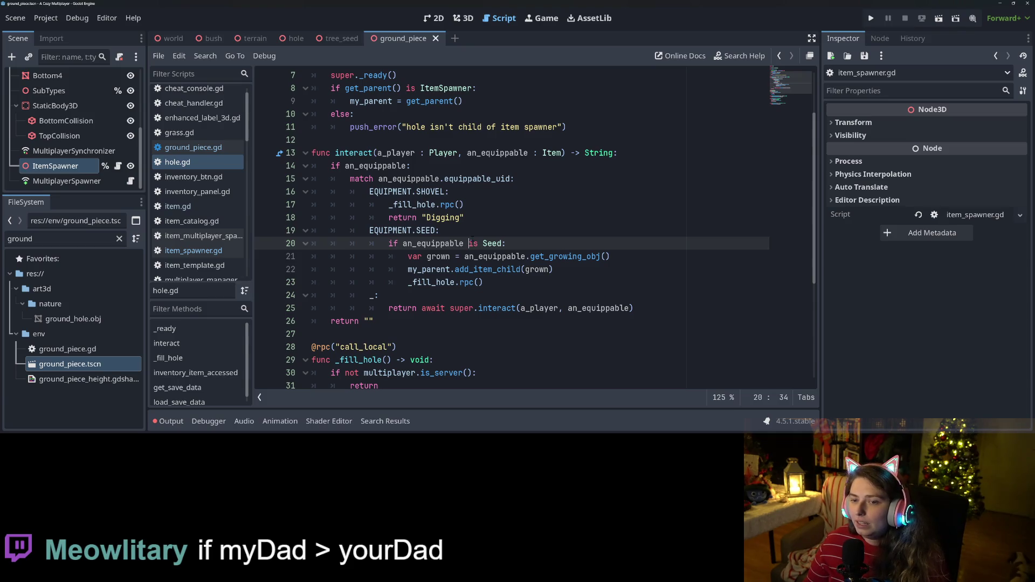
click(644, 256)
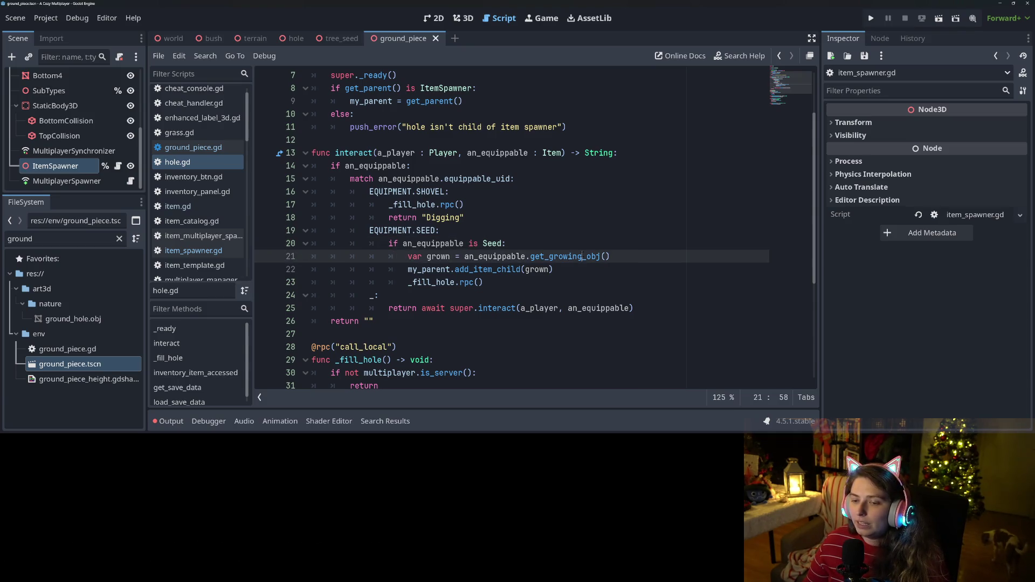
click(634, 248)
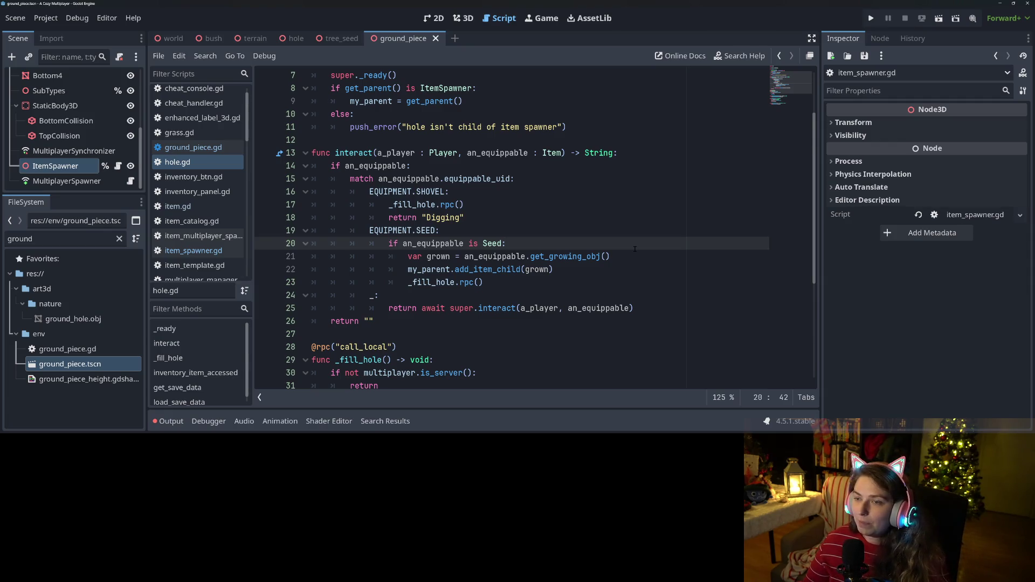
click(568, 271)
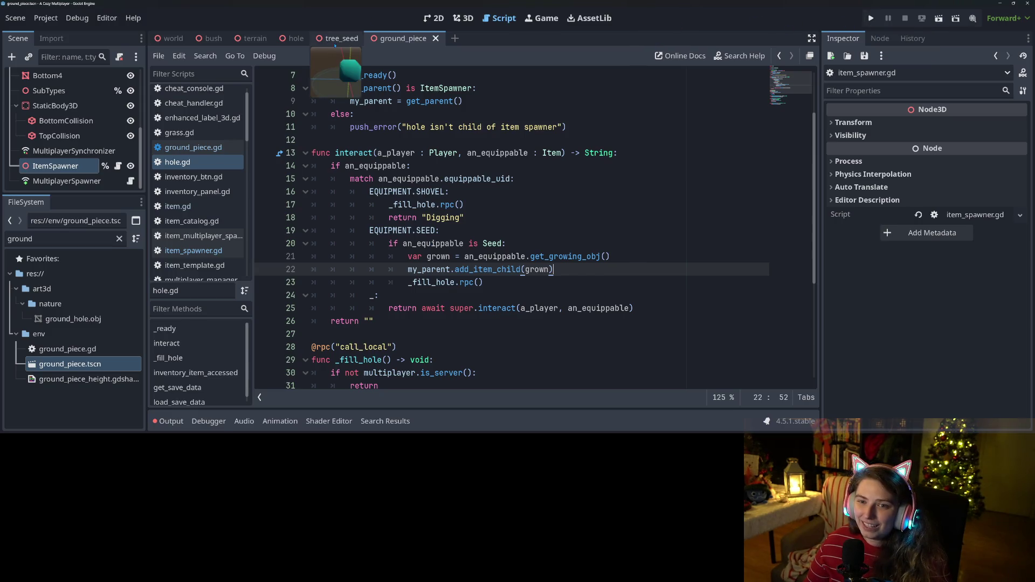
Step: In the tree_seed scene, add TreeSeed's color_index to MultiplayerSynchronizer2's synced properties
click(341, 38)
scroll(78, 137, down, 2)
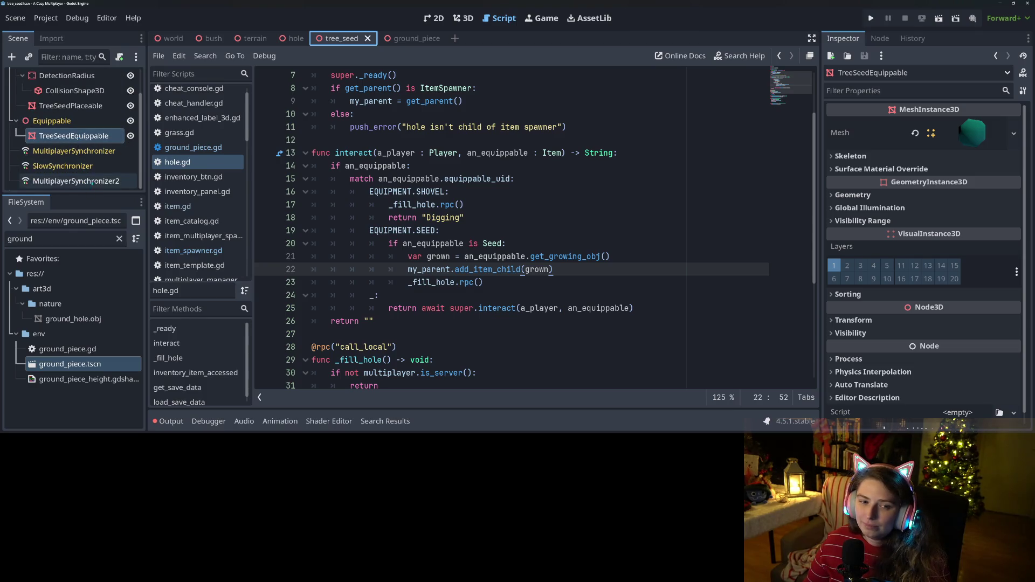
click(76, 182)
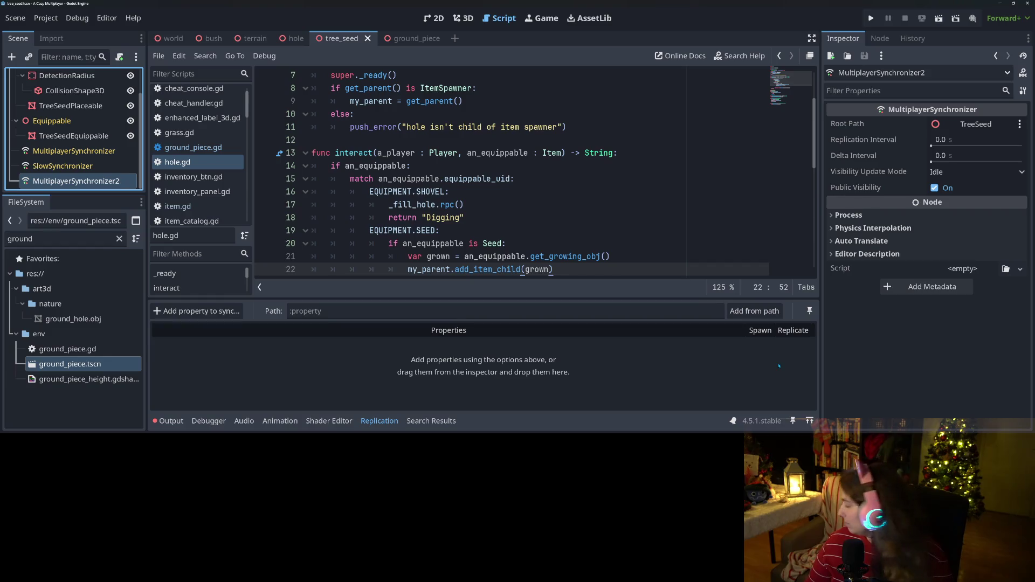
click(197, 311)
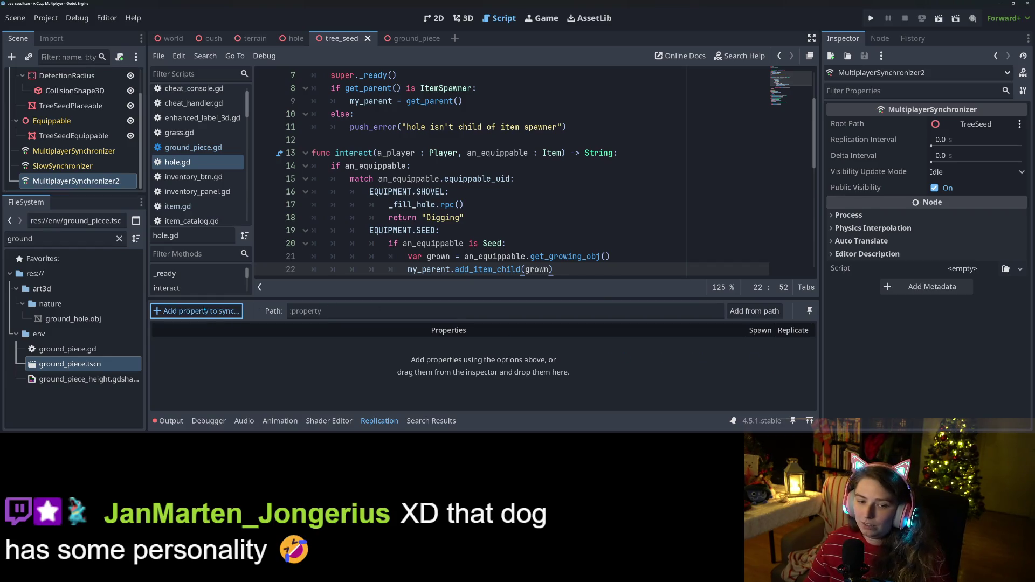
click(472, 89)
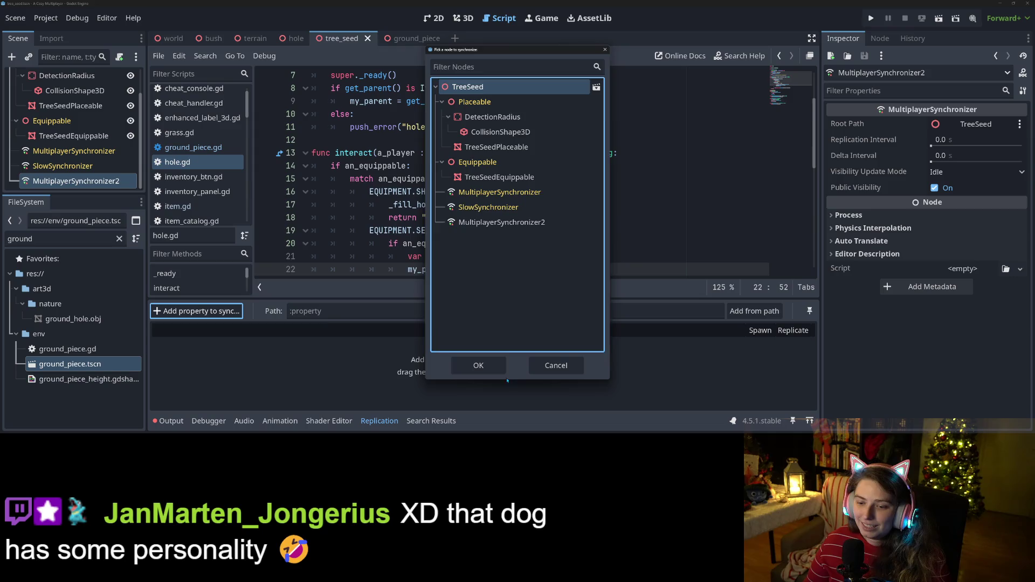
click(478, 365)
double_click(256, 199)
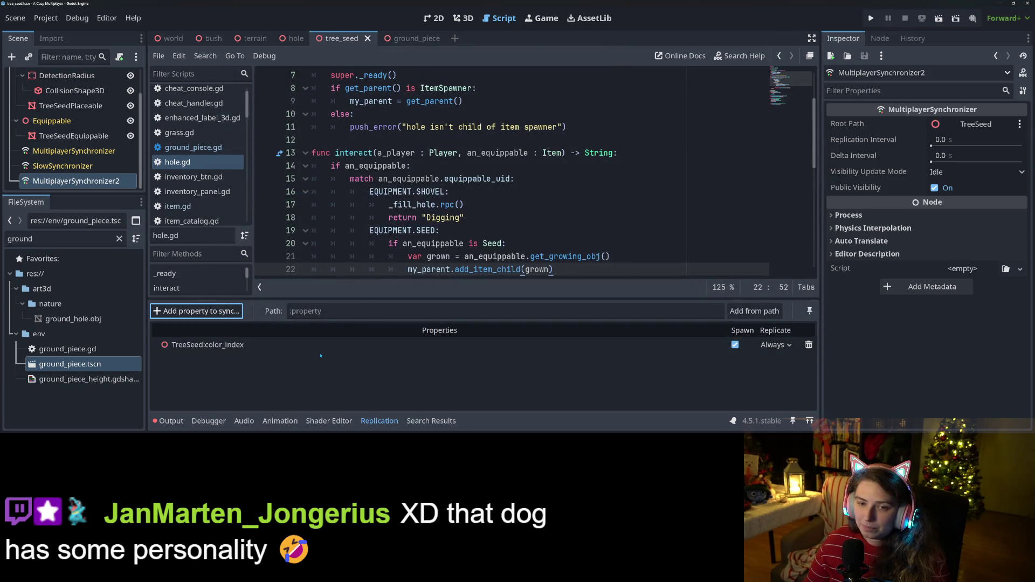
Step: Set color_index's Replicate mode to On Change
click(379, 421)
click(471, 193)
click(379, 421)
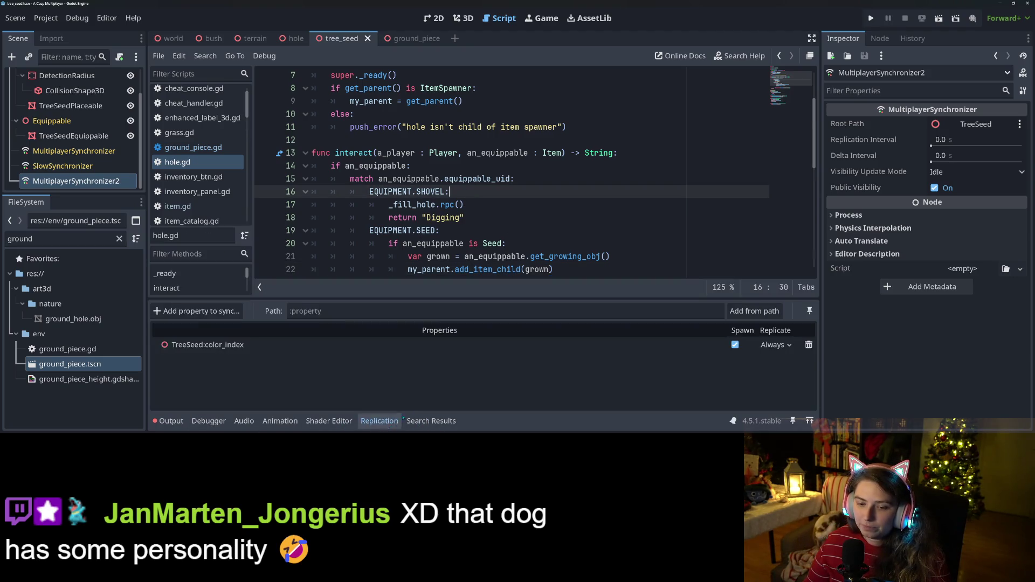
click(775, 345)
click(777, 388)
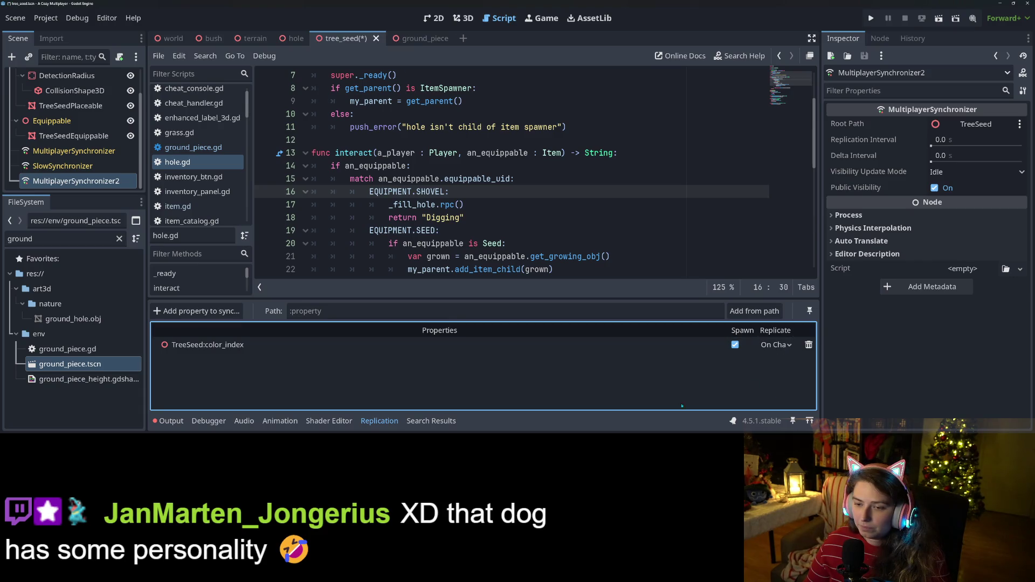
click(379, 421)
Step: Reopen seed.gd, whose _ready calls _set_color_mesh() when color_index >= 0
scroll(485, 215, up, 2)
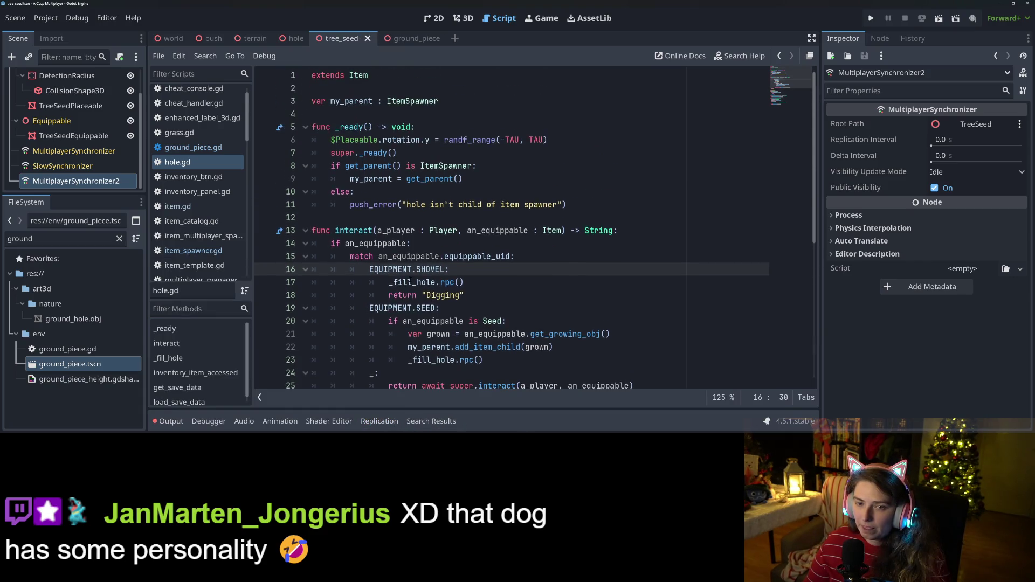
click(364, 153)
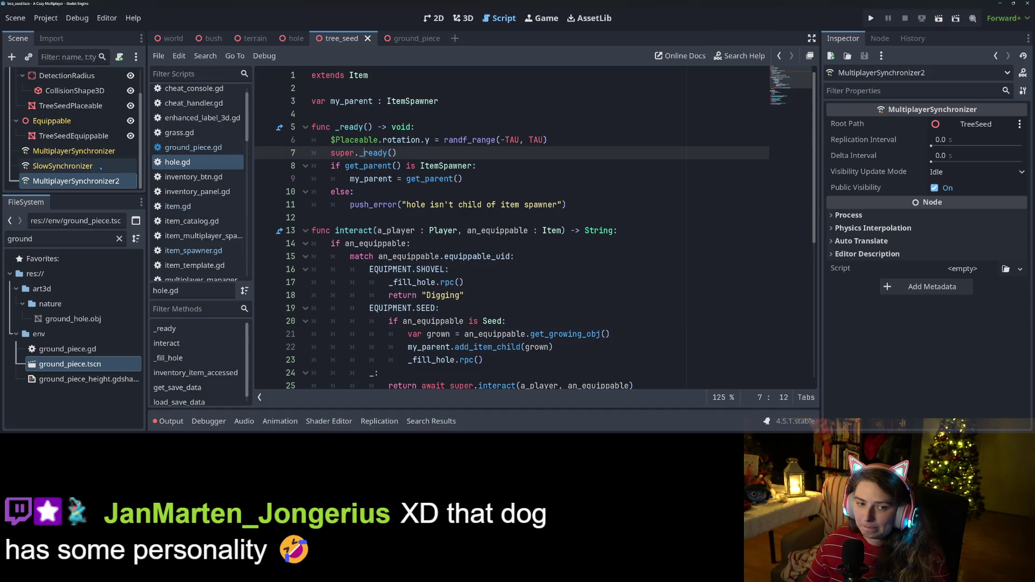
scroll(97, 121, up, 2)
click(119, 77)
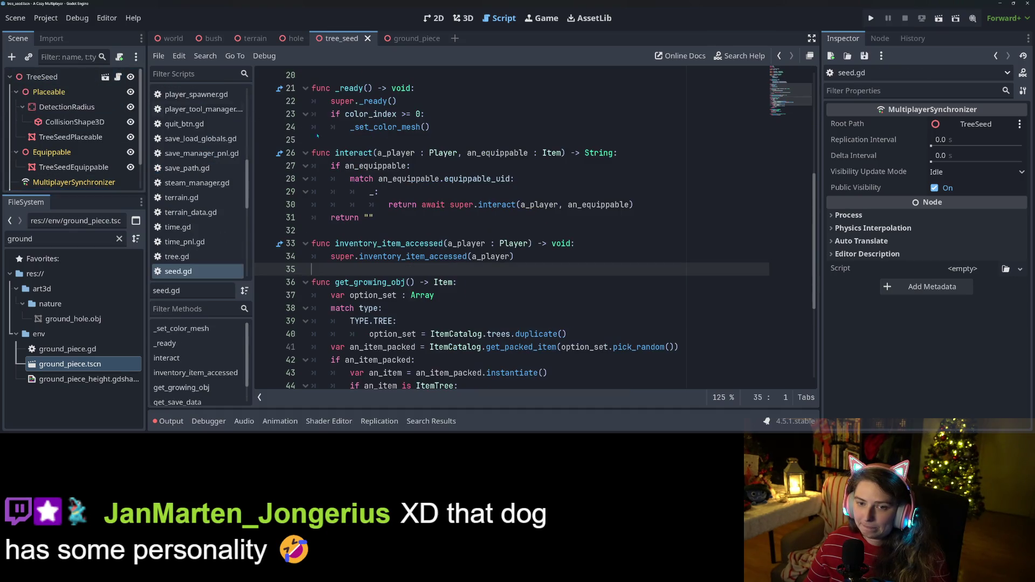
Step: Add 'if value == color_index: return' at the top of seed.gd's color_index setter
scroll(533, 227, up, 3)
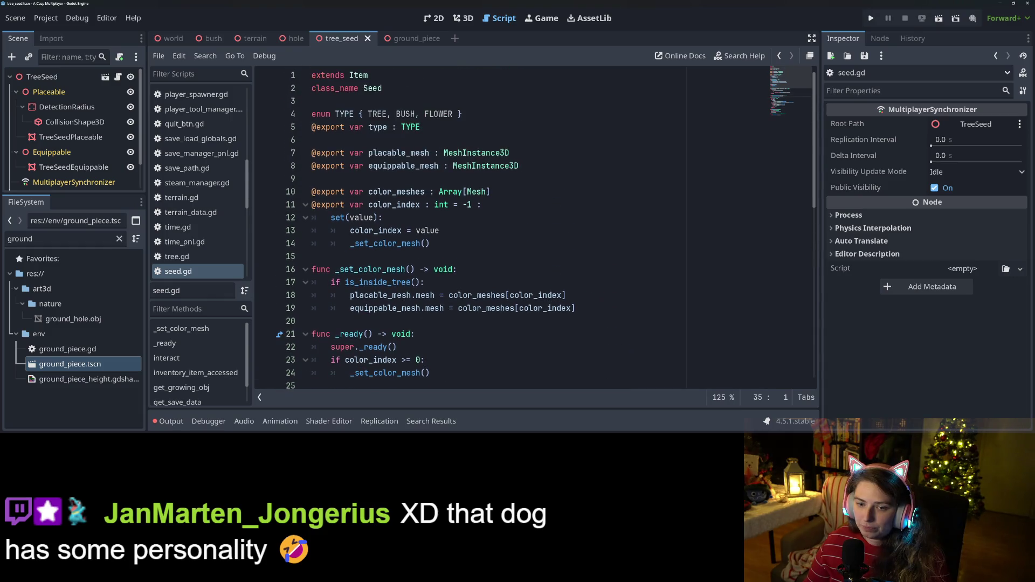
click(453, 270)
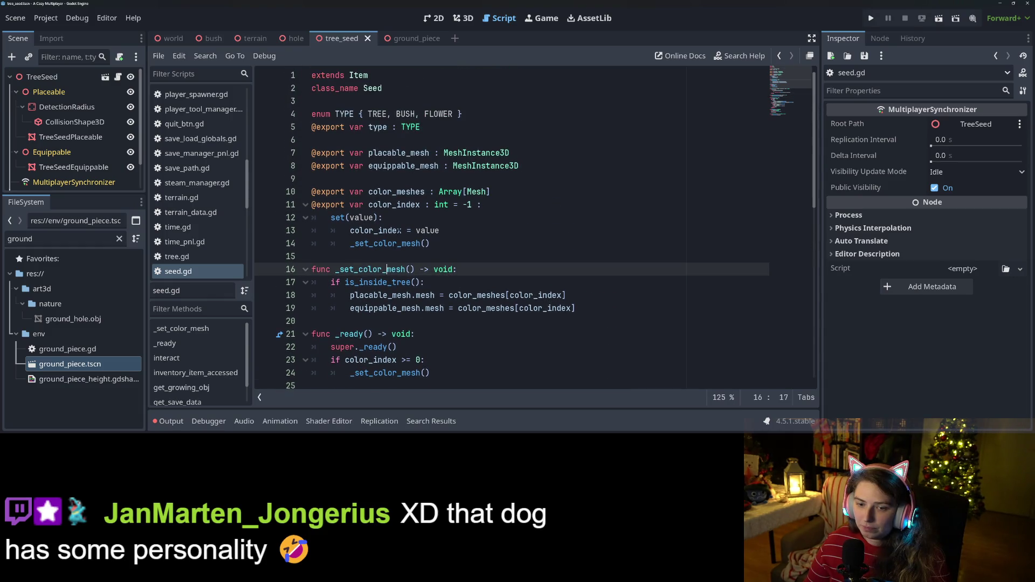
click(416, 230)
click(416, 218)
key(Return)
text(if not valu)
key(BackSpace)
key(BackSpace)
key(BackSpace)
key(BackSpace)
key(BackSpace)
key(BackSpace)
text(value == col)
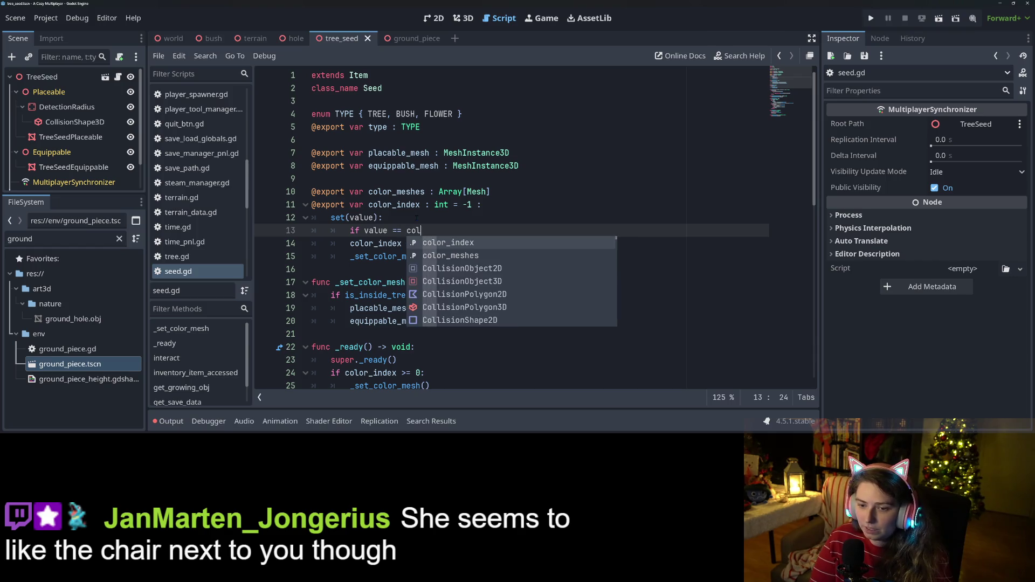
key(Return)
text(:)
key(Return)
text(return)
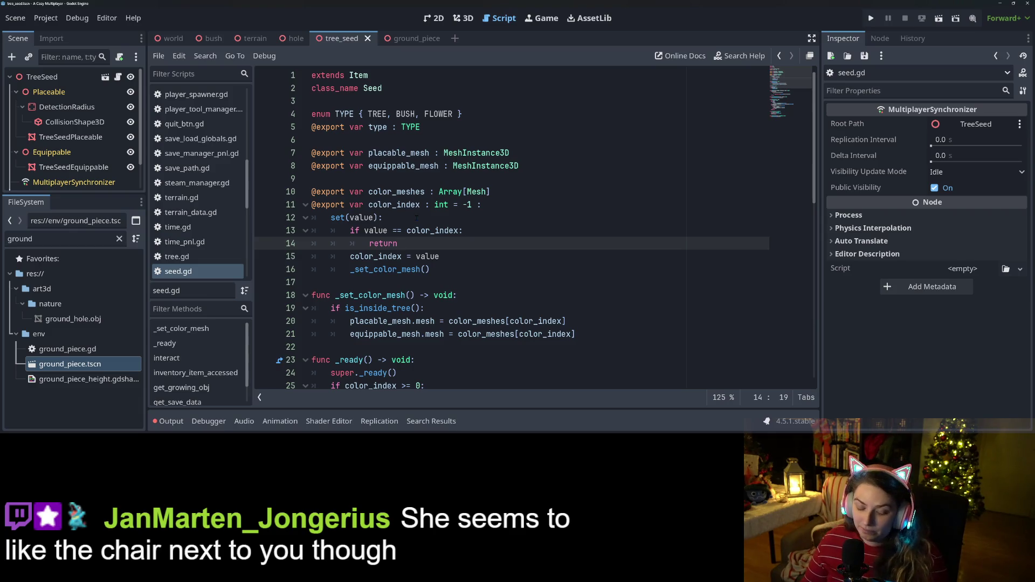
Step: Review the rest of seed.gd, checking where _set_color_mesh is used in _ready
click(442, 256)
click(440, 269)
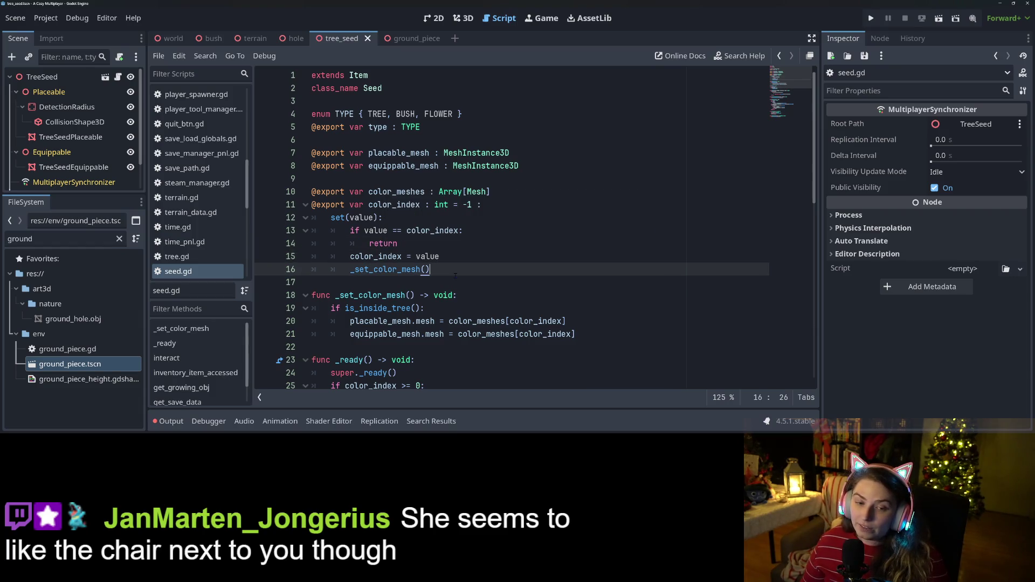
scroll(456, 275, down, 2)
click(620, 257)
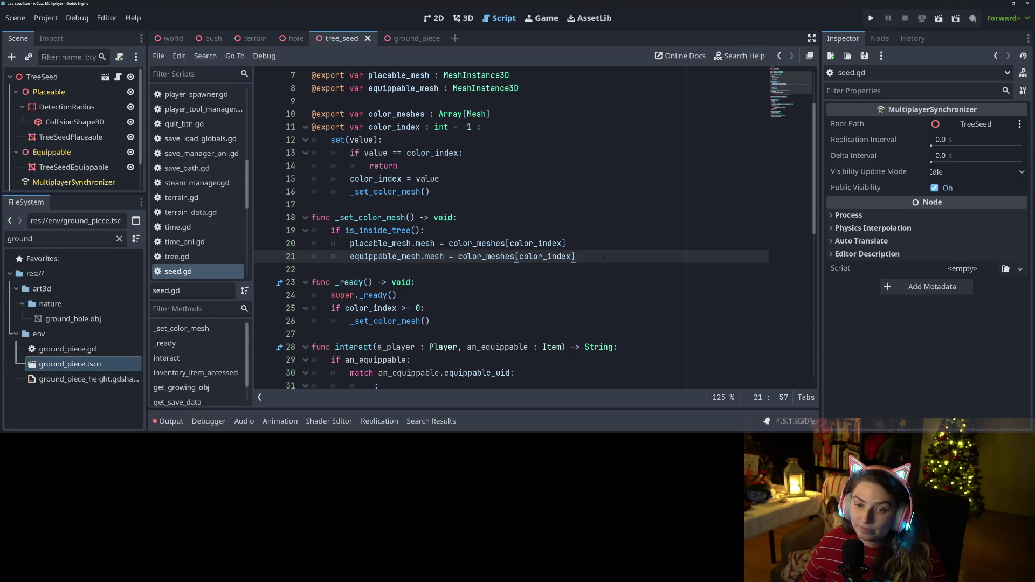
double_click(366, 218)
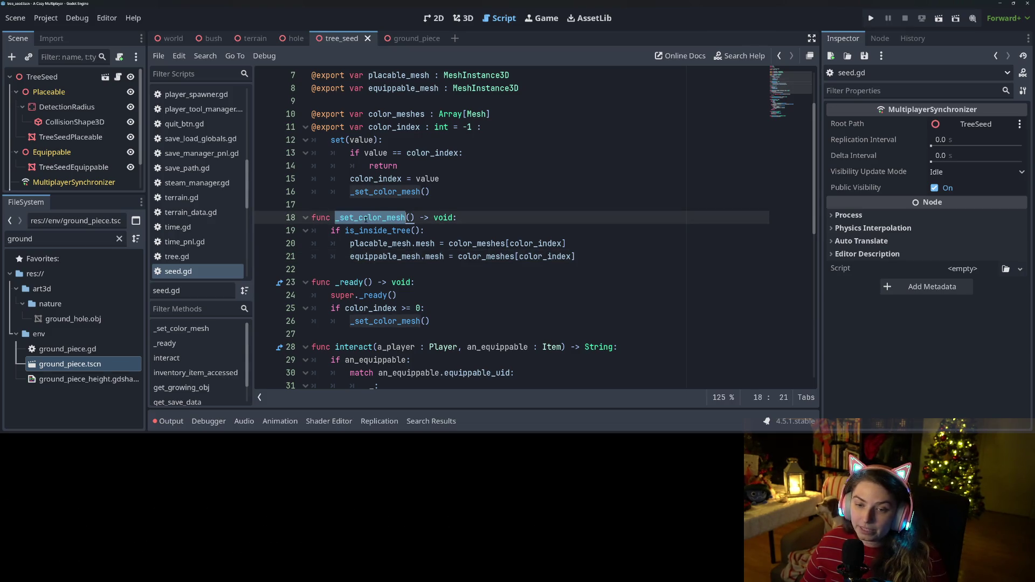
click(453, 283)
click(461, 308)
scroll(461, 310, down, 1)
click(453, 282)
scroll(453, 270, down, 3)
click(453, 259)
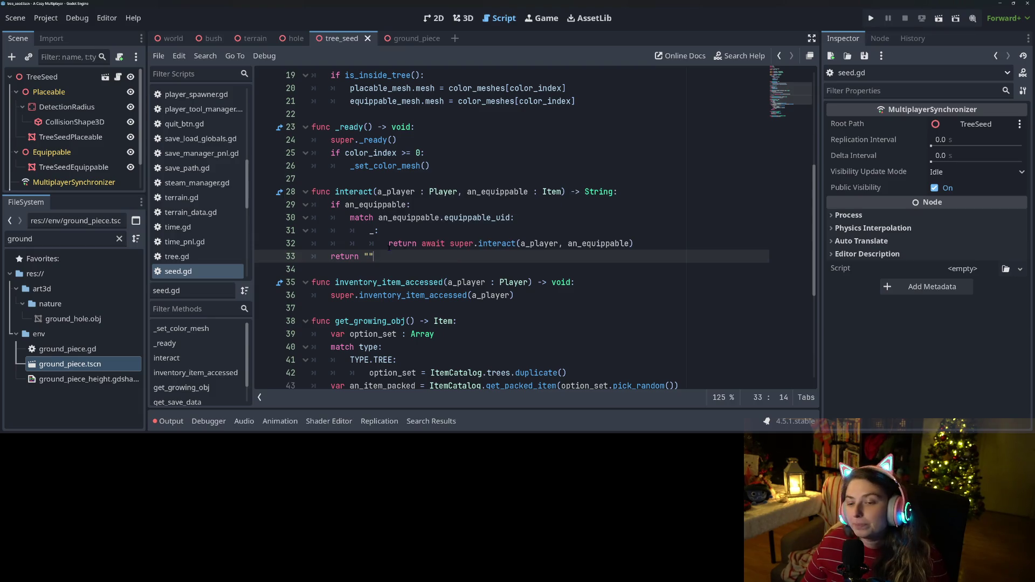
key(Up)
scroll(325, 248, down, 2)
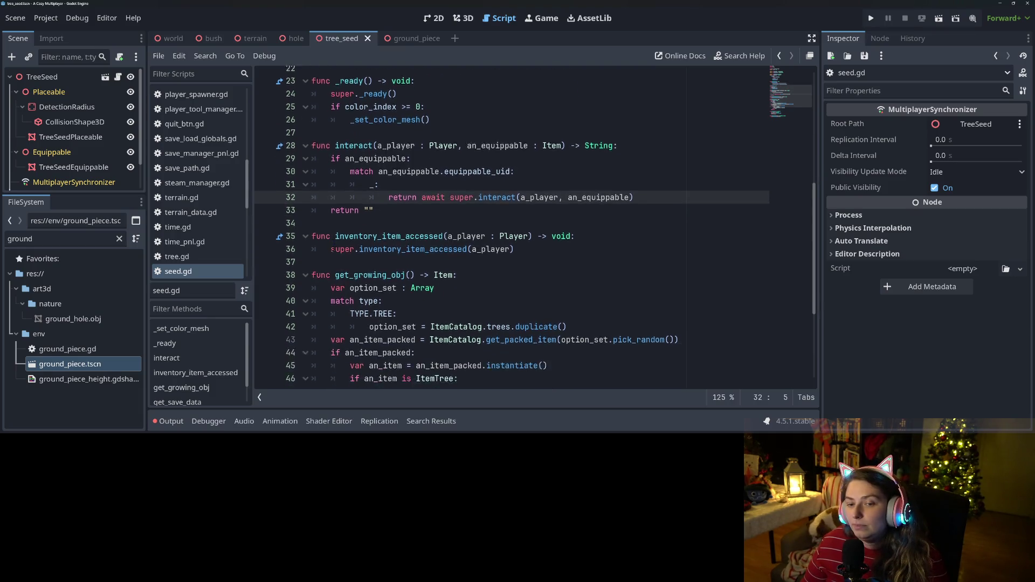
scroll(325, 248, up, 1)
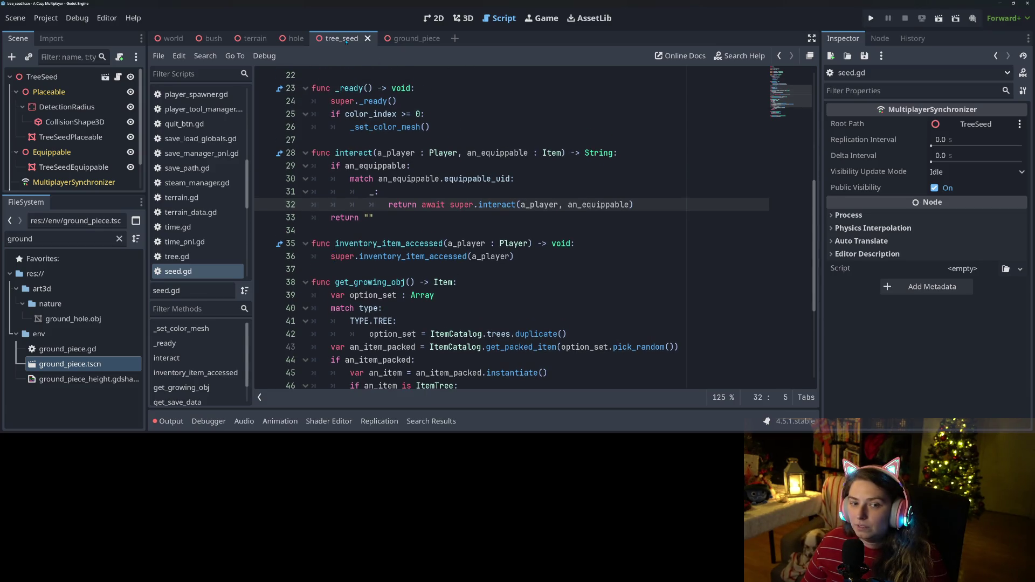
scroll(449, 309, down, 4)
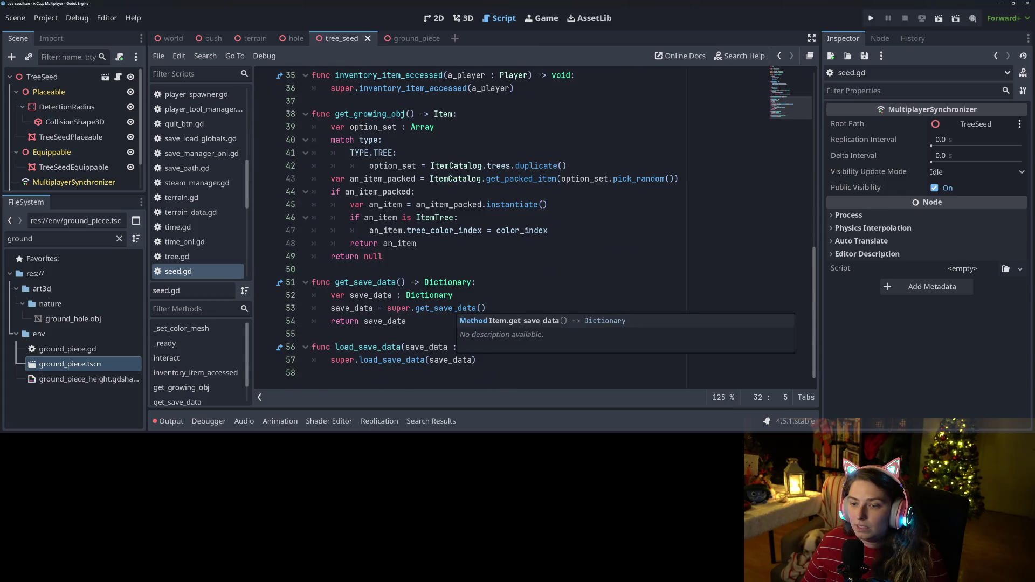
scroll(312, 225, up, 2)
scroll(200, 226, down, 1)
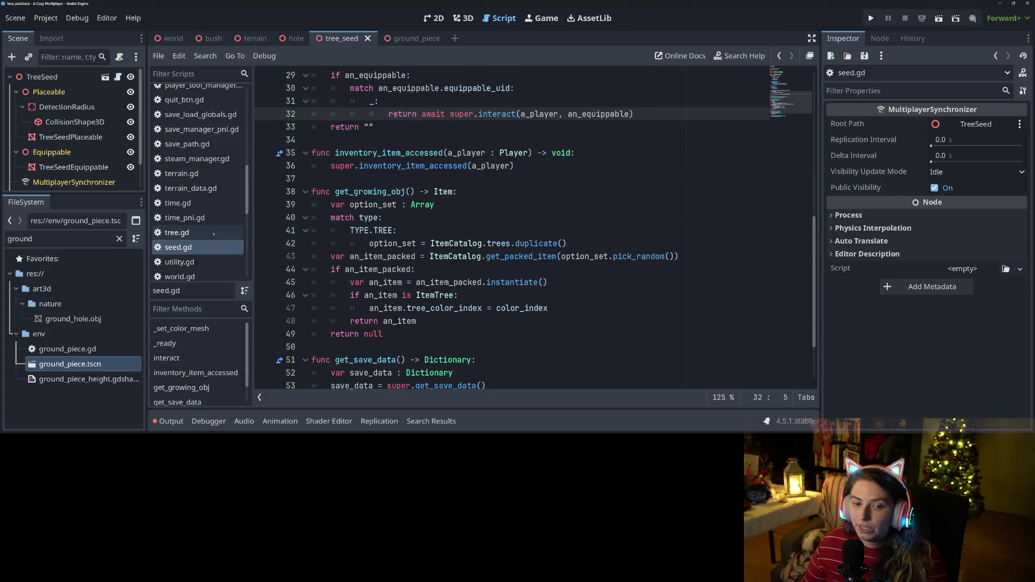
Step: Open tree.gd from the Scripts list
click(204, 237)
click(515, 294)
scroll(516, 294, down, 8)
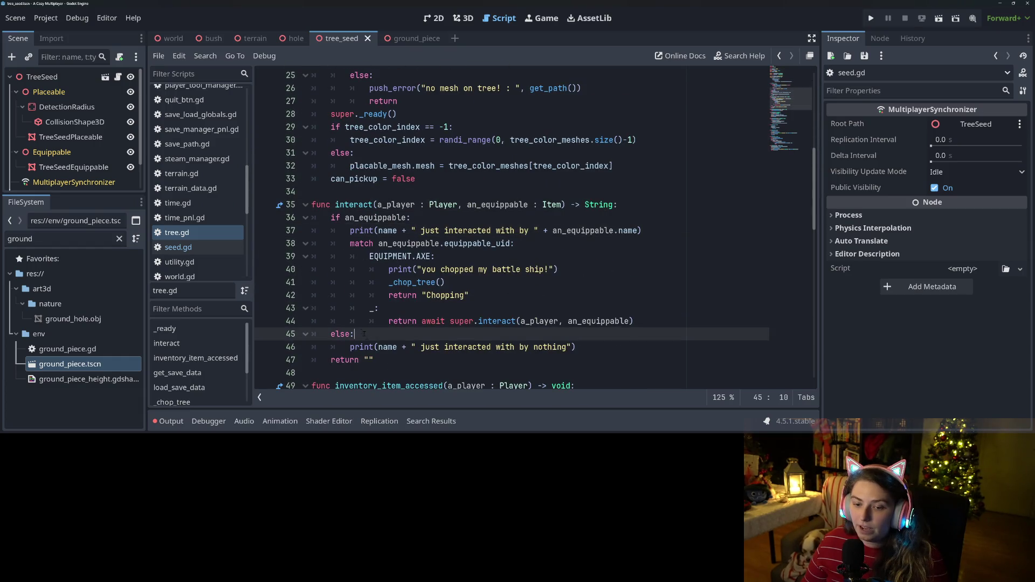
Step: Insert an empty indented line under the else branch in interact
click(350, 347)
key(Up)
key(End)
key(Return)
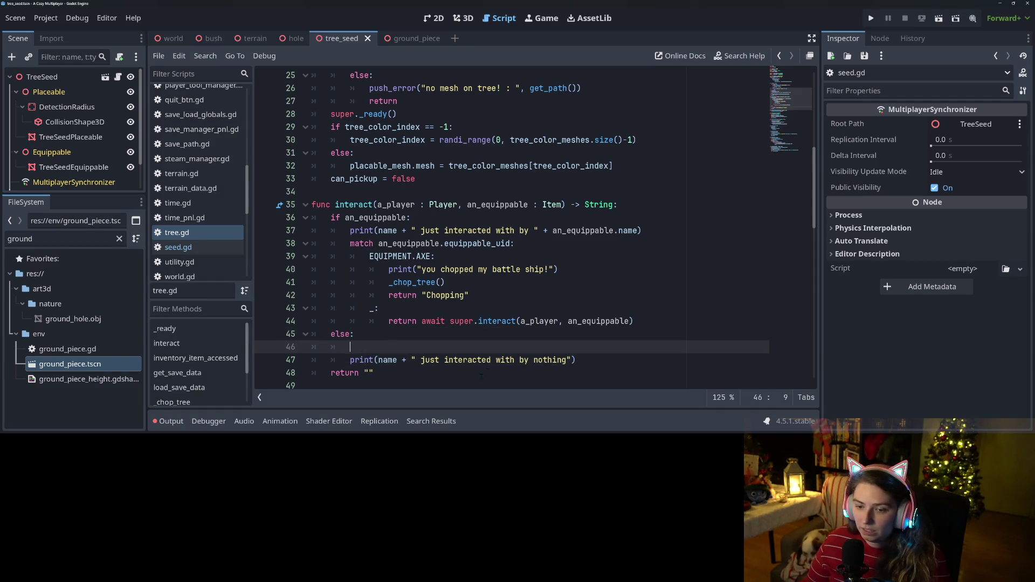
Step: Declare const SEED_SPAWN_PROB : int = 2 near the top of tree.gd and save
scroll(730, 105, up, 5)
scroll(730, 105, up, 3)
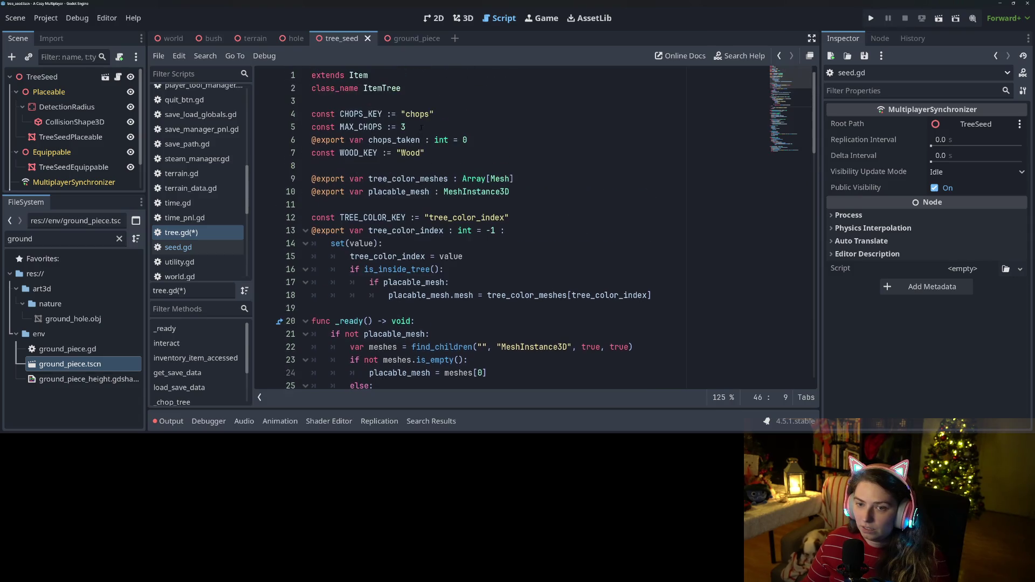
click(730, 104)
key(Return)
key(Return)
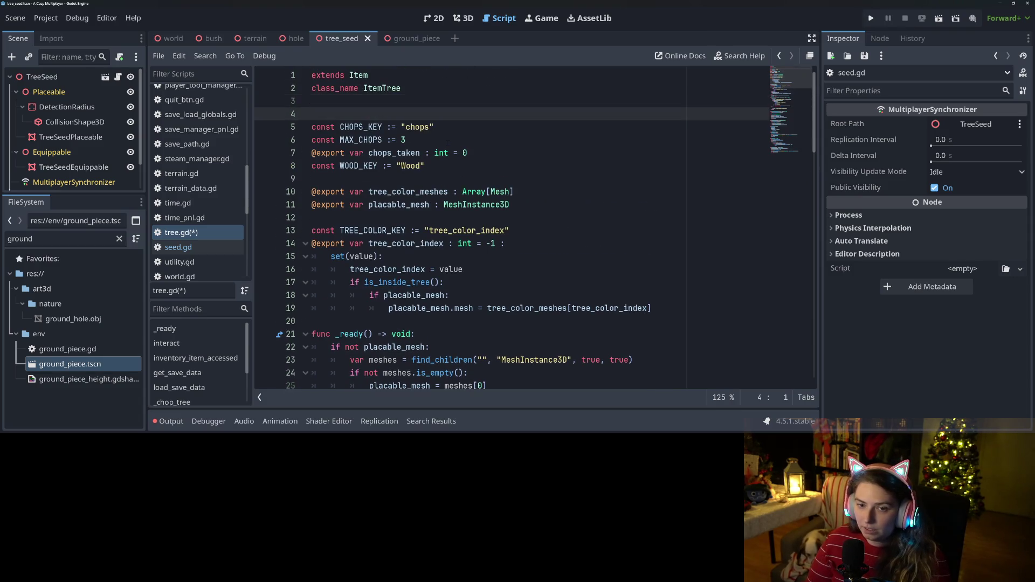
key(Up)
text(const SEED)
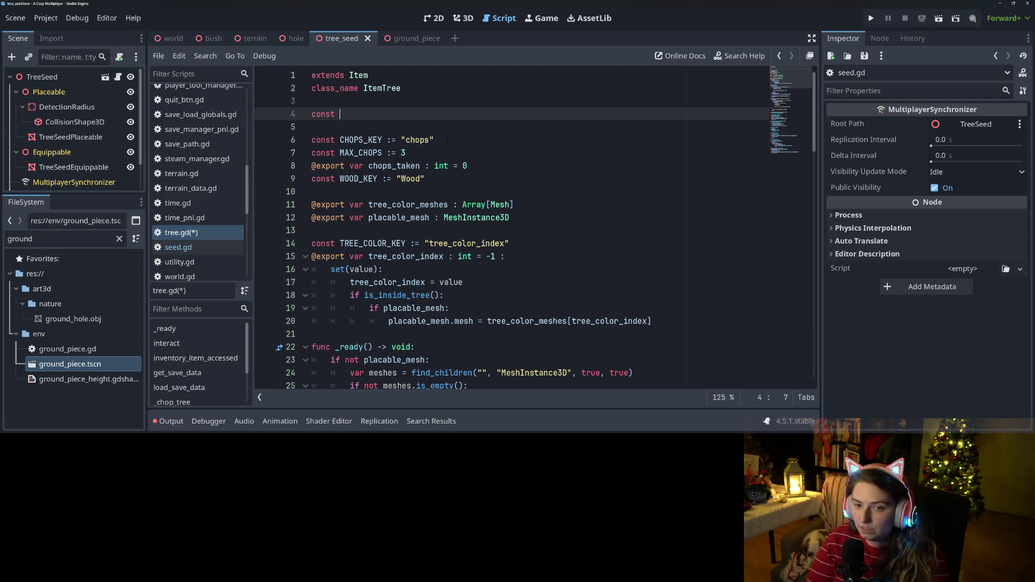
text(_SPAWN)
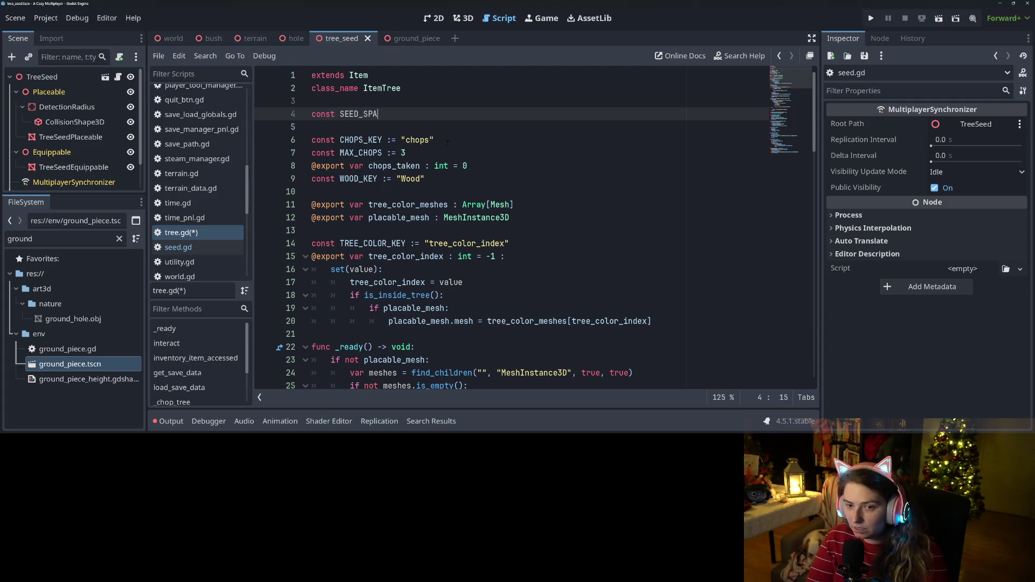
text(_PROB )
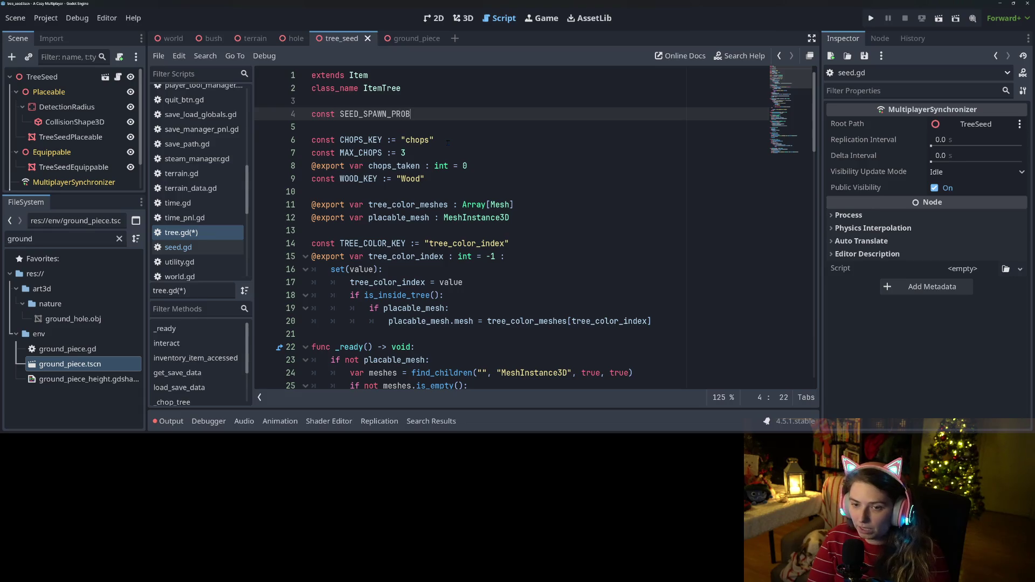
text(: int)
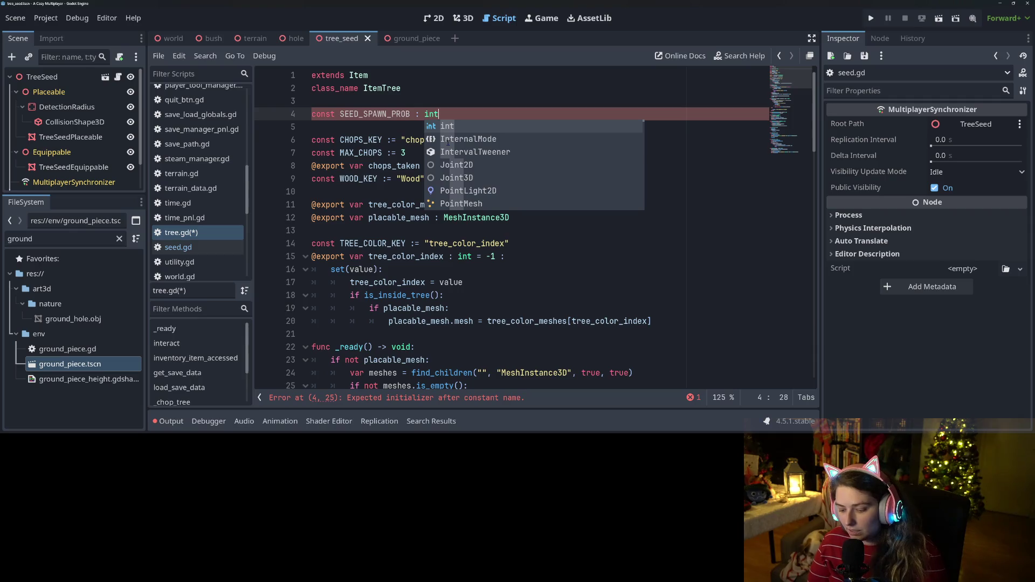
text( = )
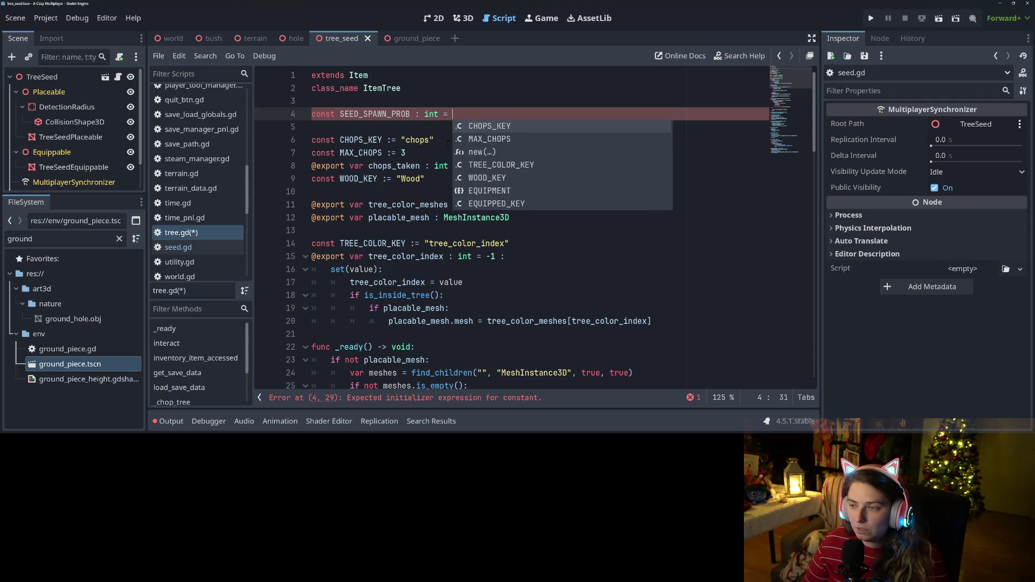
text(2)
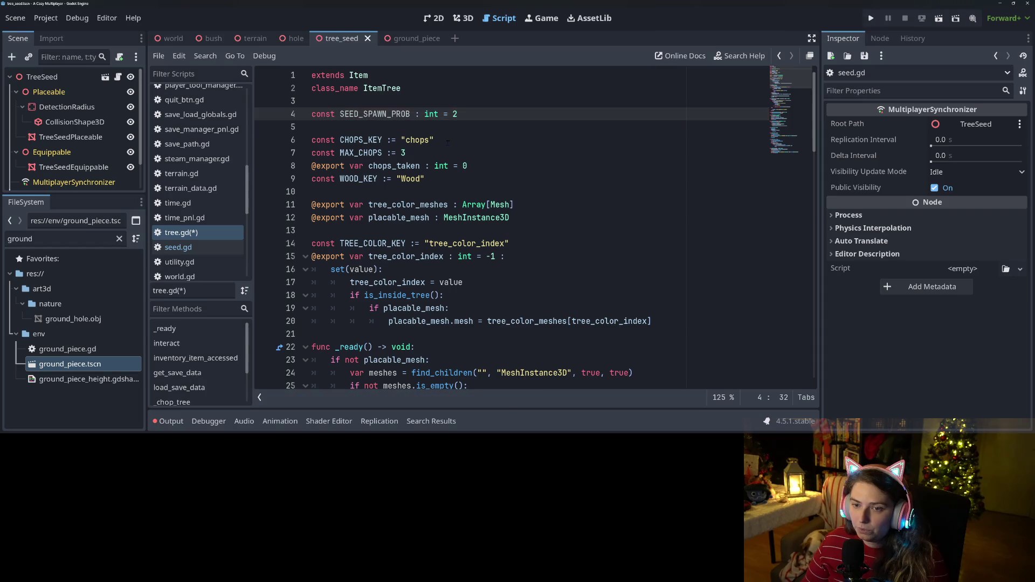
key(ctrl+s)
double_click(372, 115)
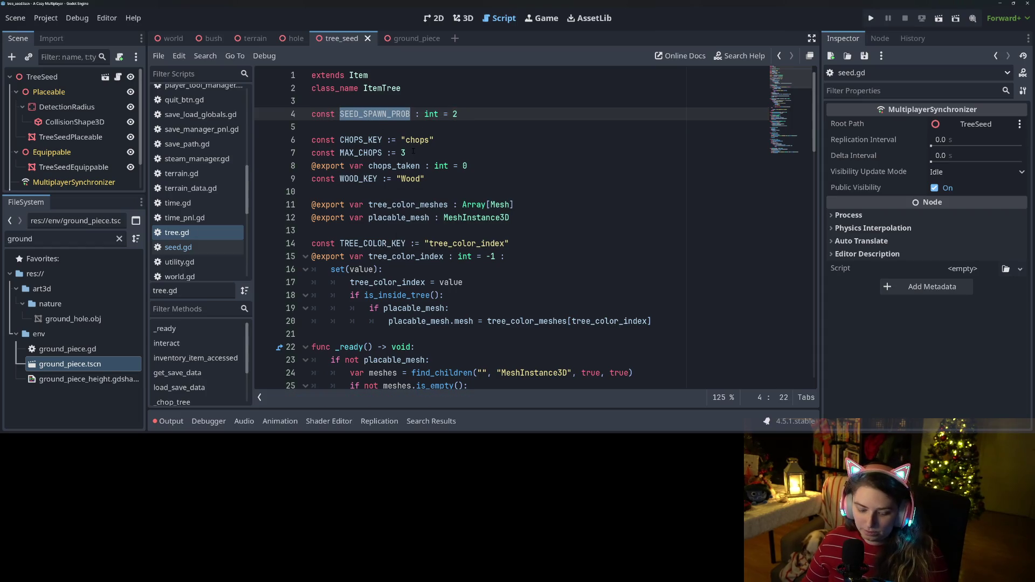
scroll(463, 217, down, 12)
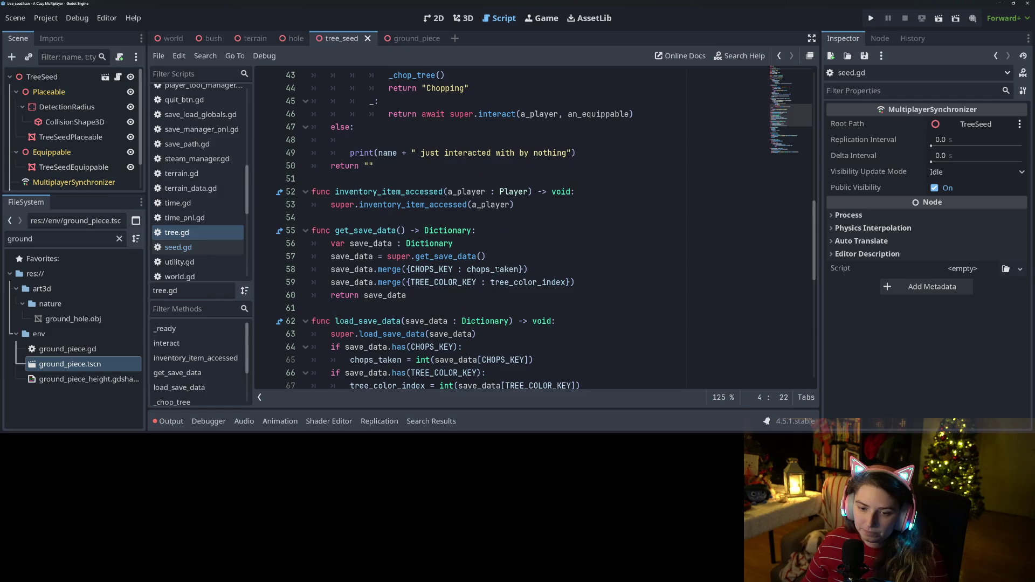
Step: Under else, write 'if randi_range(0, 10) < SEED_SPAWN_PROB:' and start its indented body
scroll(492, 269, up, 3)
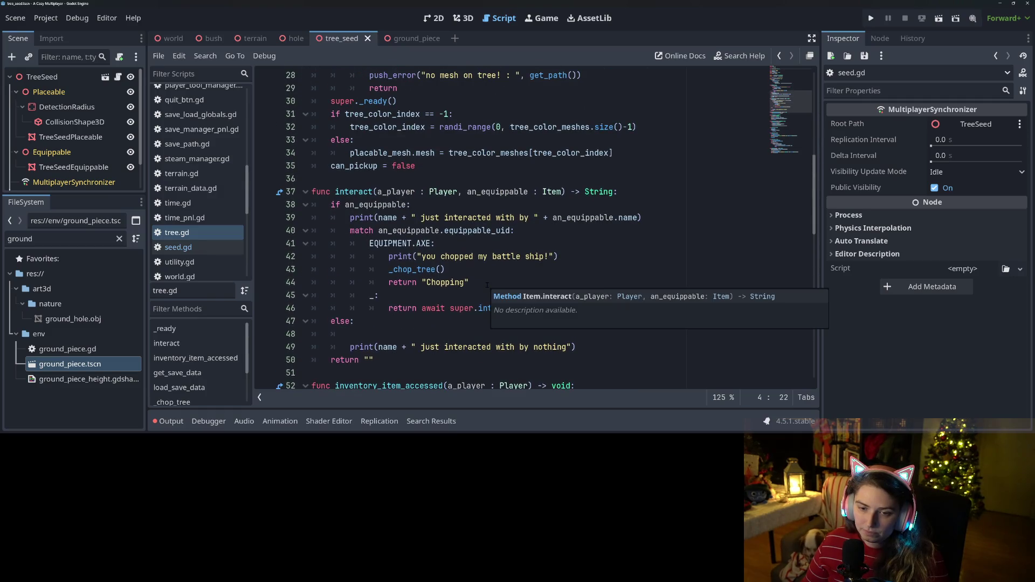
scroll(487, 285, down, 2)
click(355, 282)
click(361, 257)
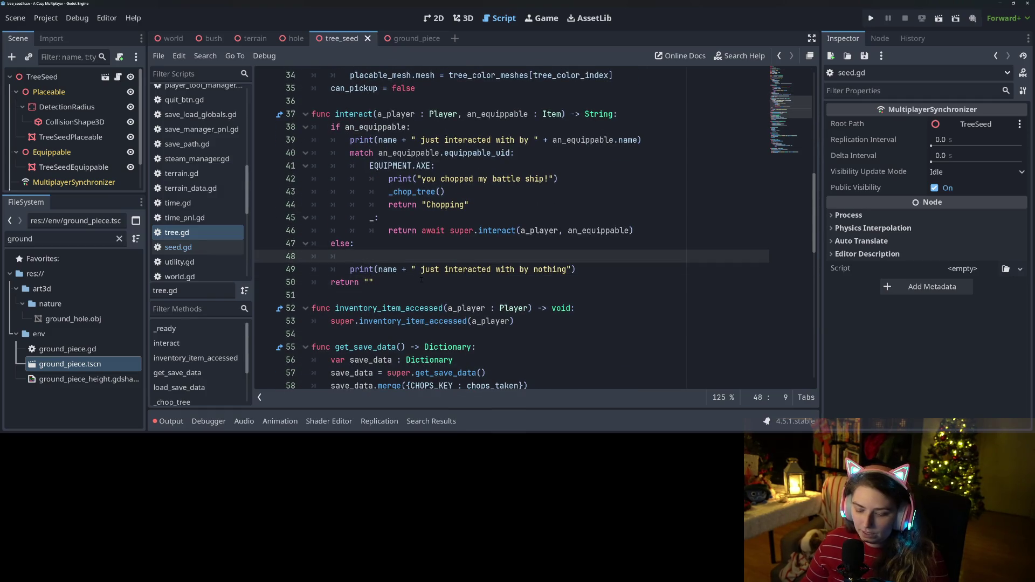
text(var)
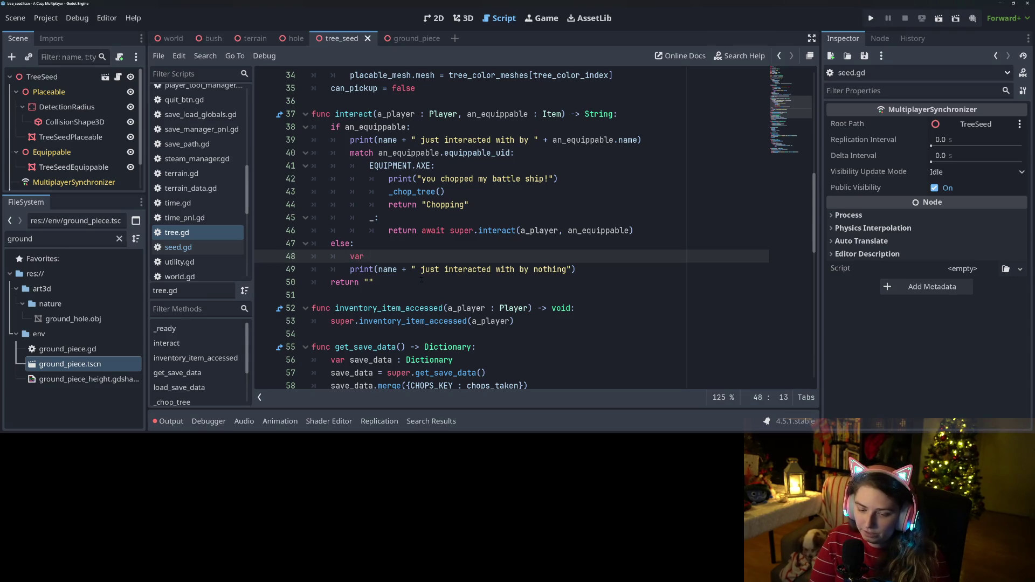
key(BackSpace)
key(BackSpace)
key(BackSpace)
text(if randi)
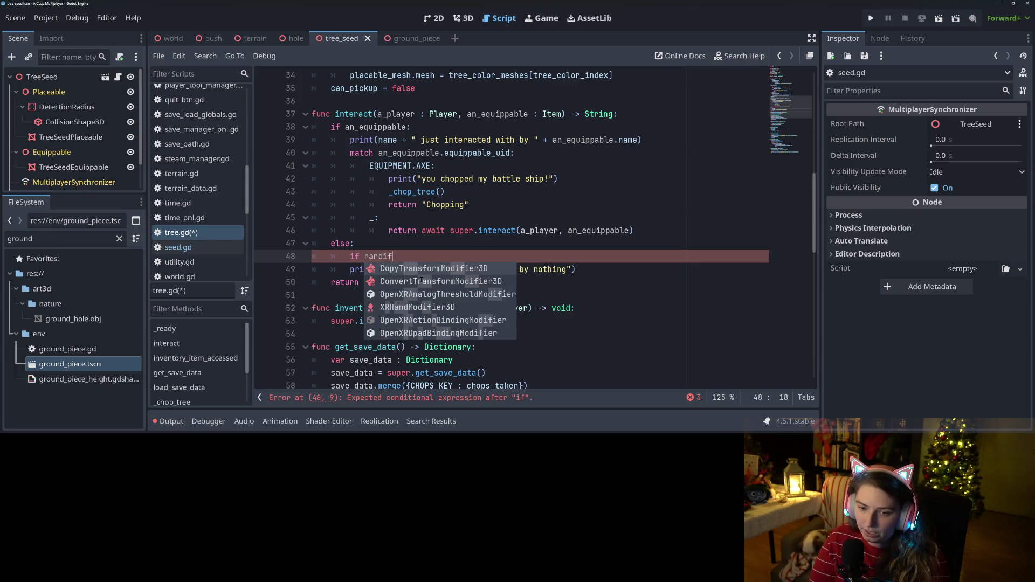
click(421, 281)
text(0)
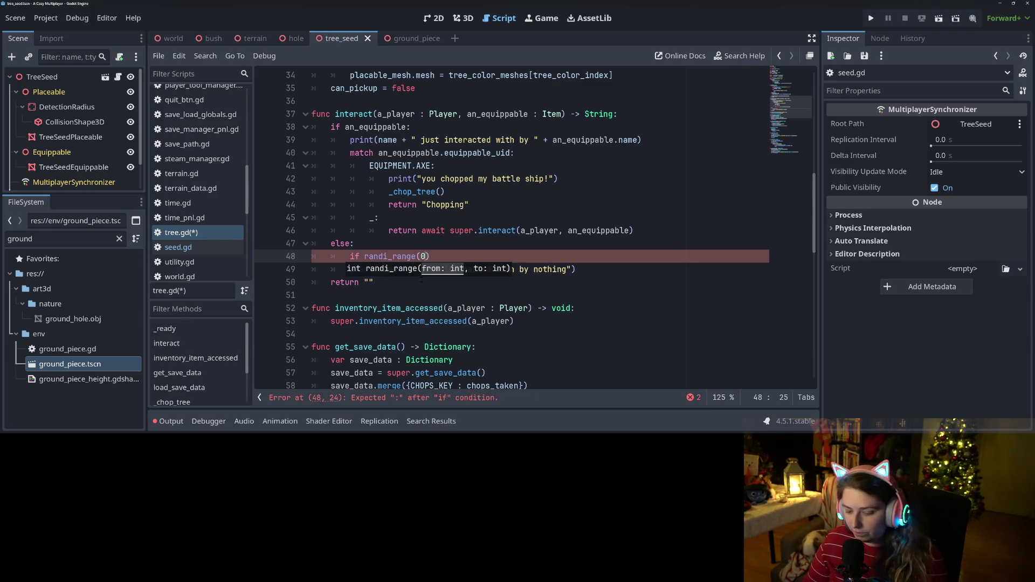
text(, 10) )
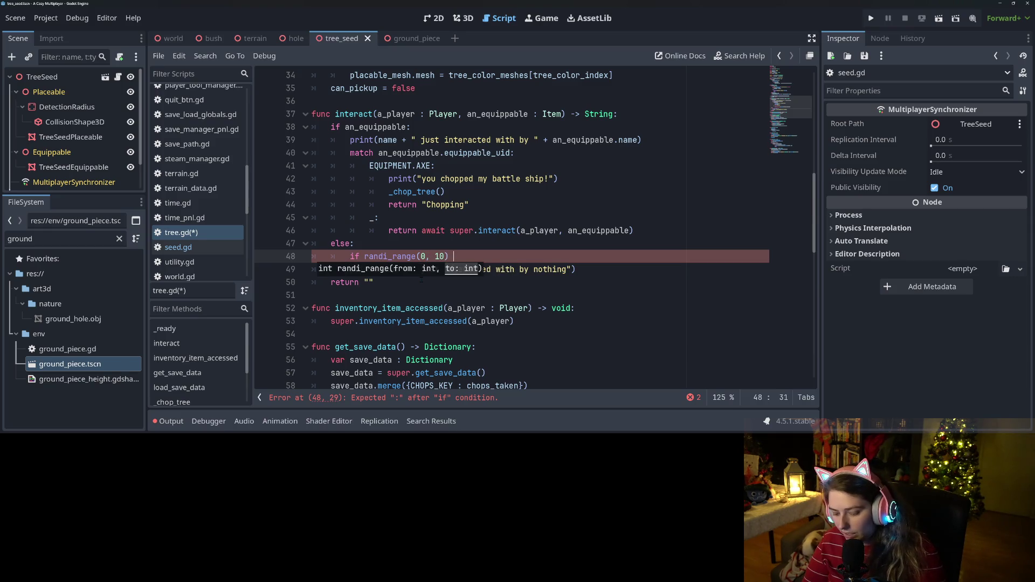
text(< SEED_SPAWN_PROB:)
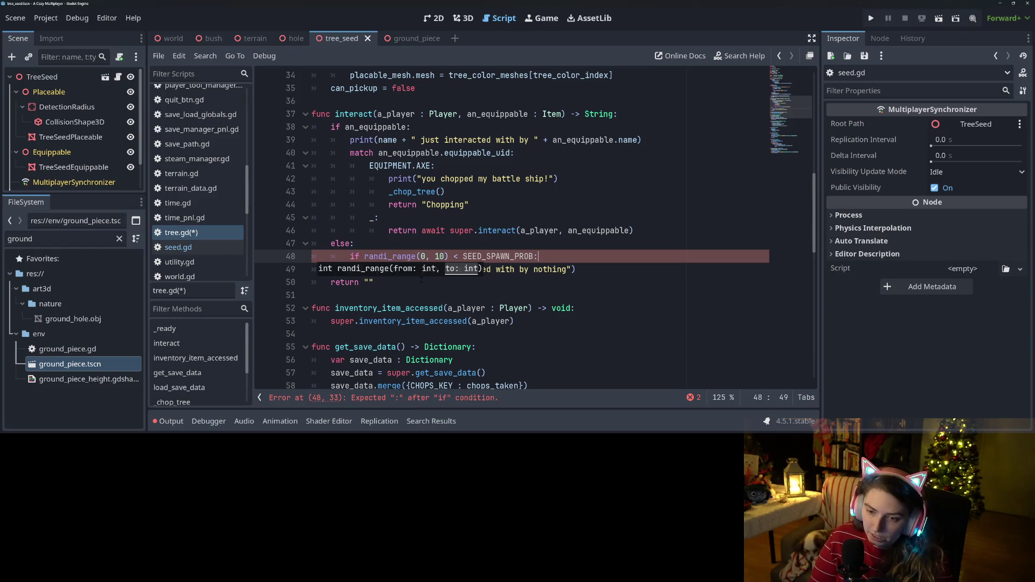
key(Return)
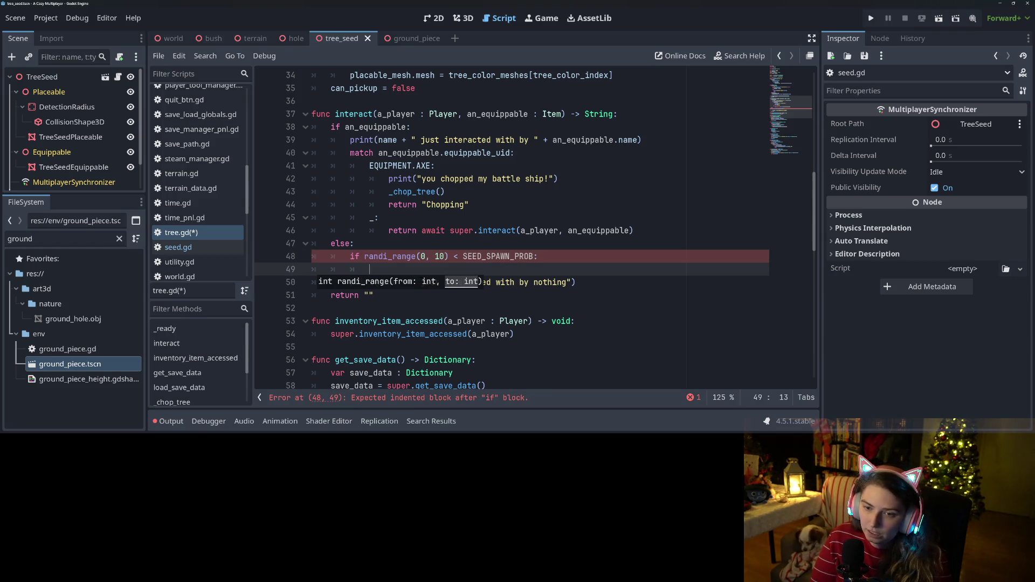
Step: Inspect _spawn_wood and its WOOD_KEY item spawner call
scroll(512, 229, down, 8)
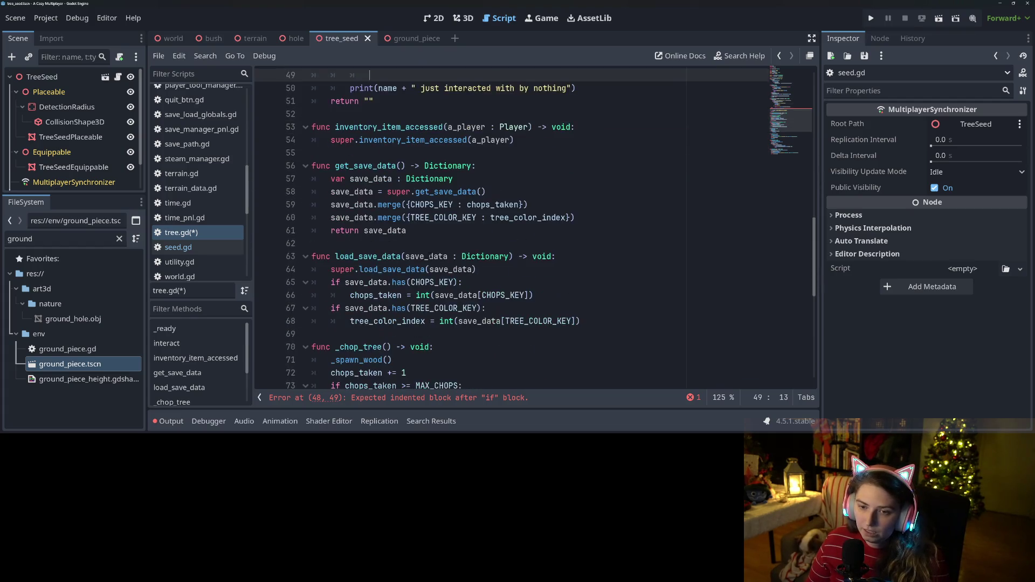
scroll(539, 229, down, 2)
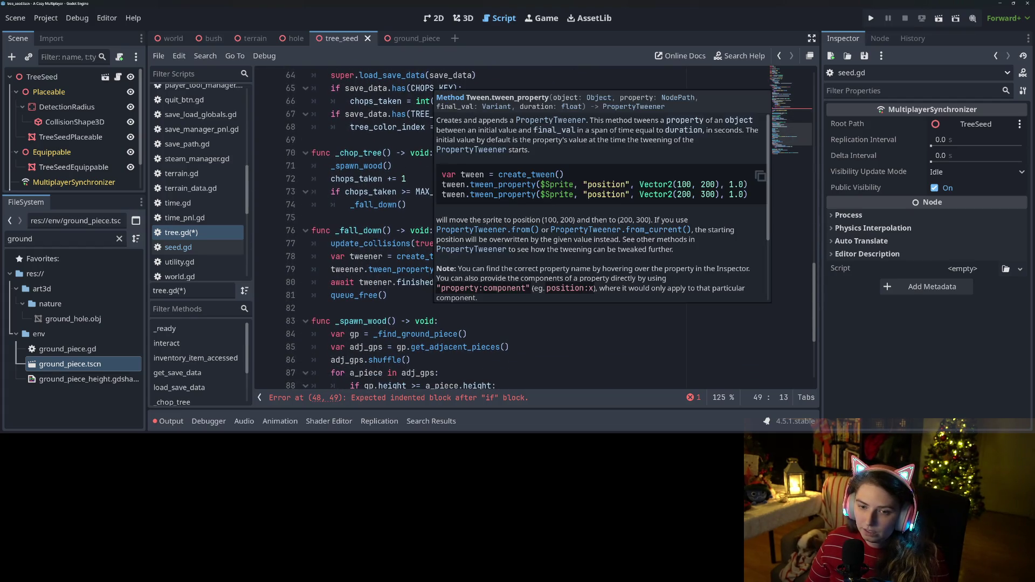
double_click(361, 166)
scroll(451, 259, down, 3)
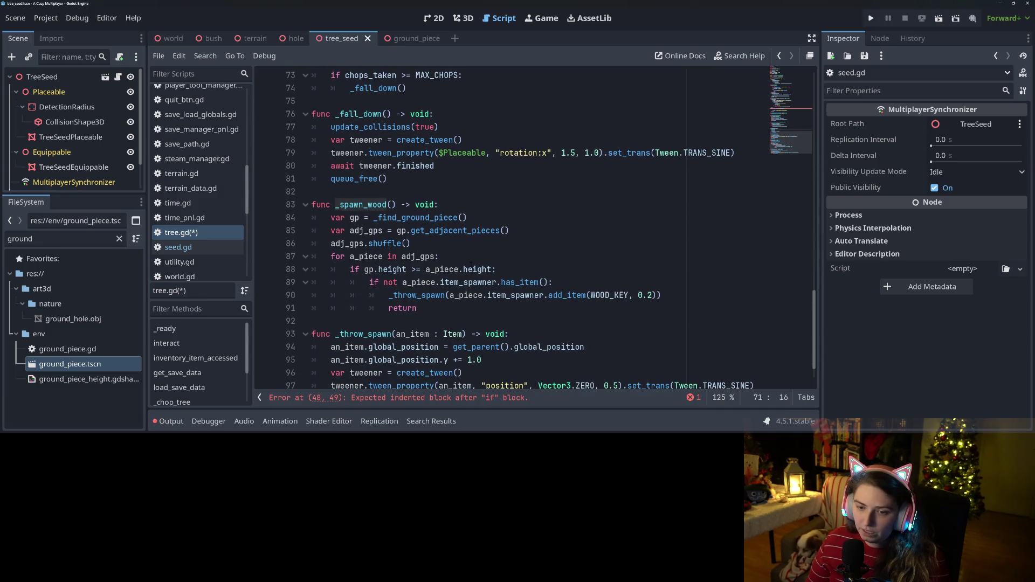
click(451, 257)
key(Up)
key(Up)
key(Up)
key(Down)
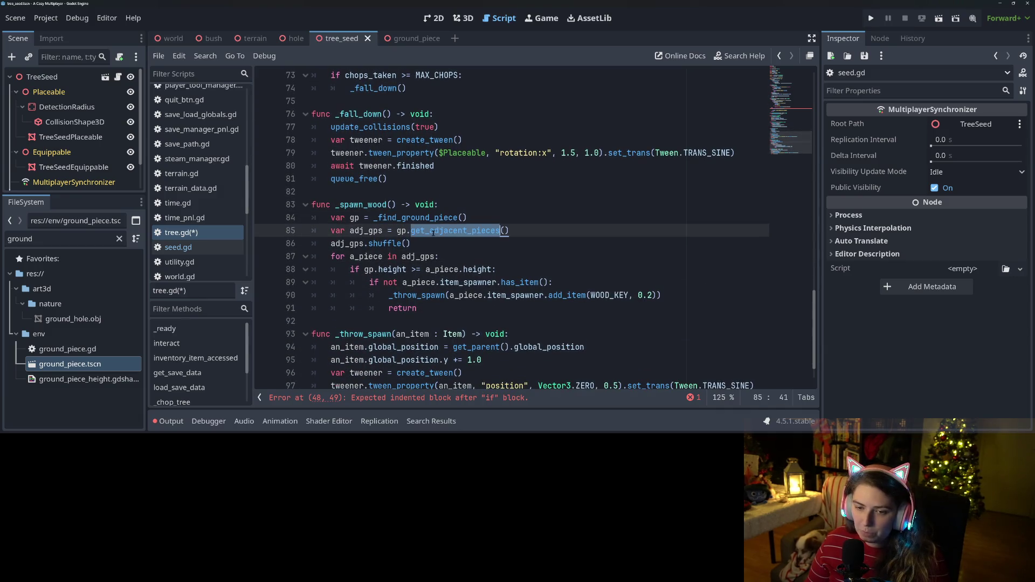
key(Down)
key(Down)
key(Down)
key(Down)
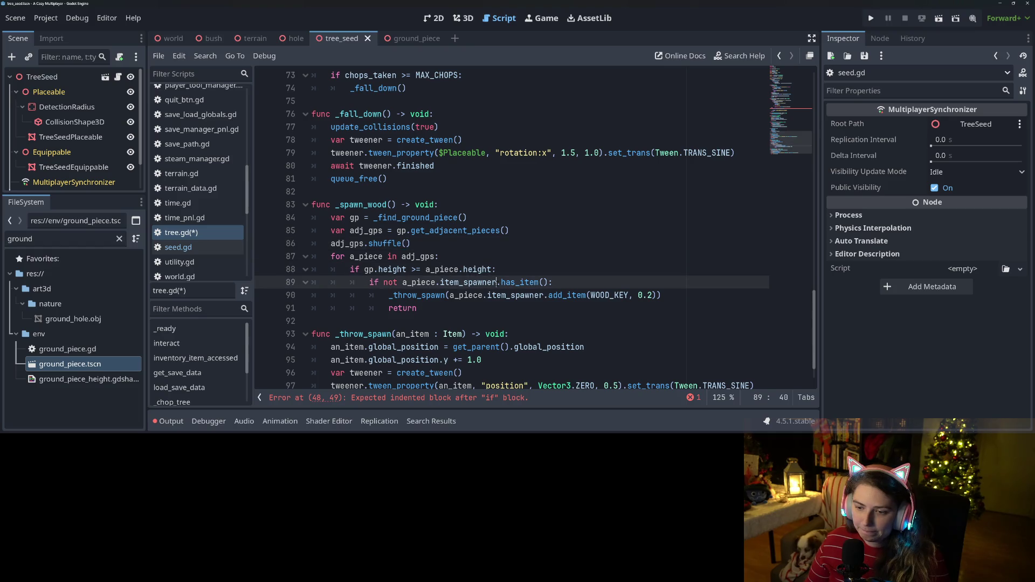
click(515, 295)
double_click(600, 295)
Step: Inspect the item_spawner and _throw_spawn calls in _spawn_wood's body
double_click(515, 295)
click(455, 294)
double_click(466, 295)
double_click(468, 282)
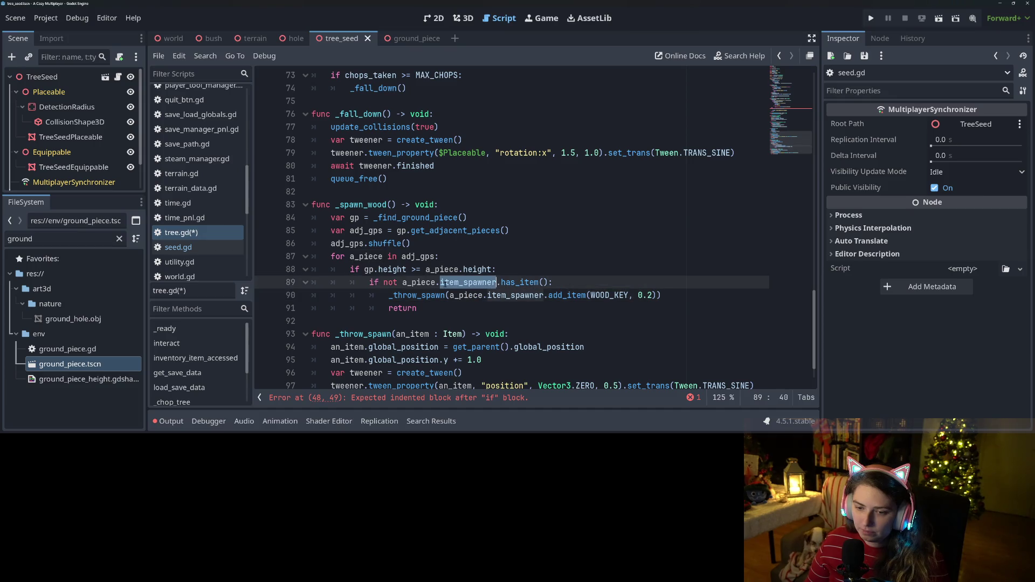
double_click(432, 295)
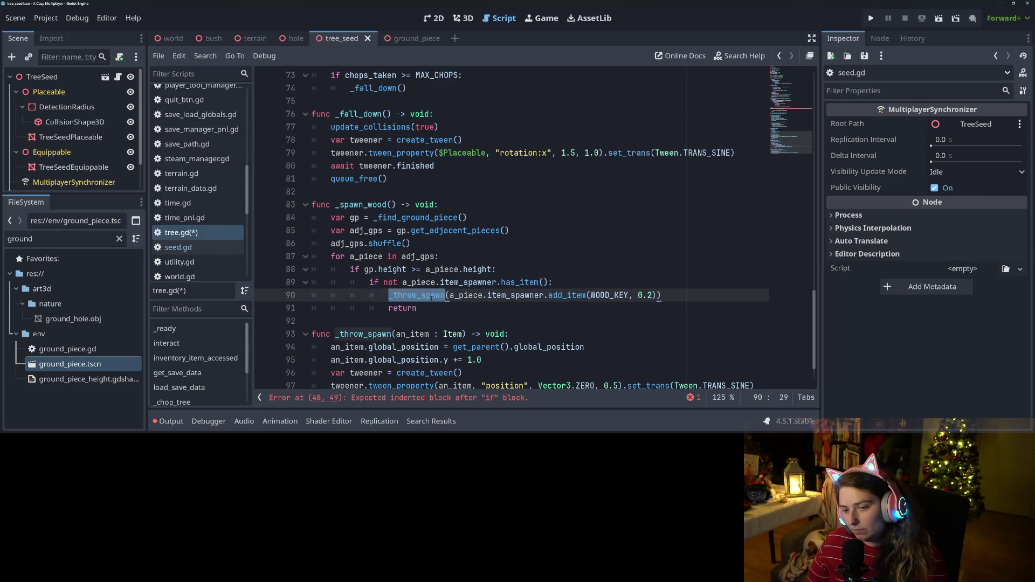
double_click(615, 295)
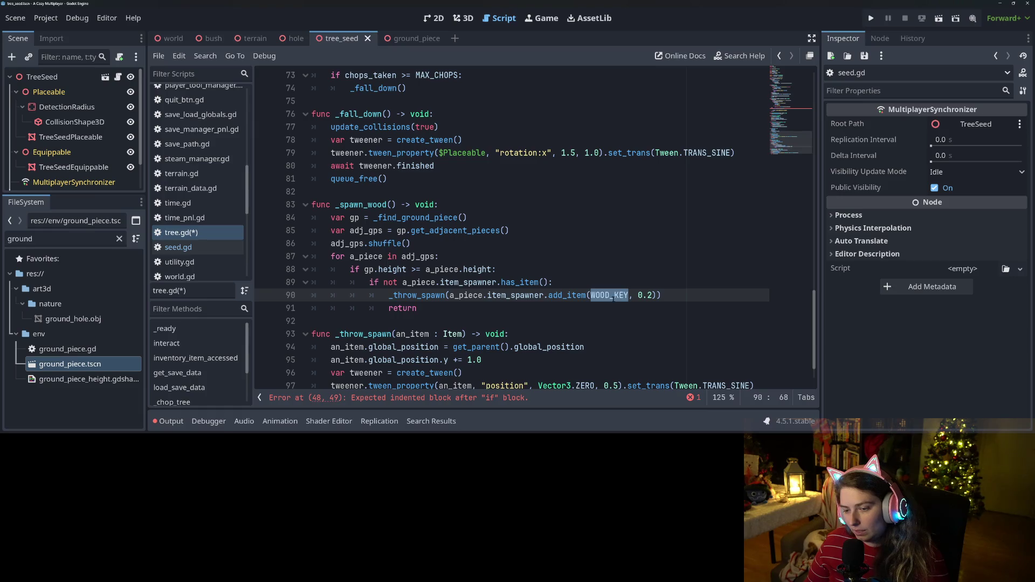
Step: Add an a_key : String parameter to func _spawn_wood()
click(391, 204)
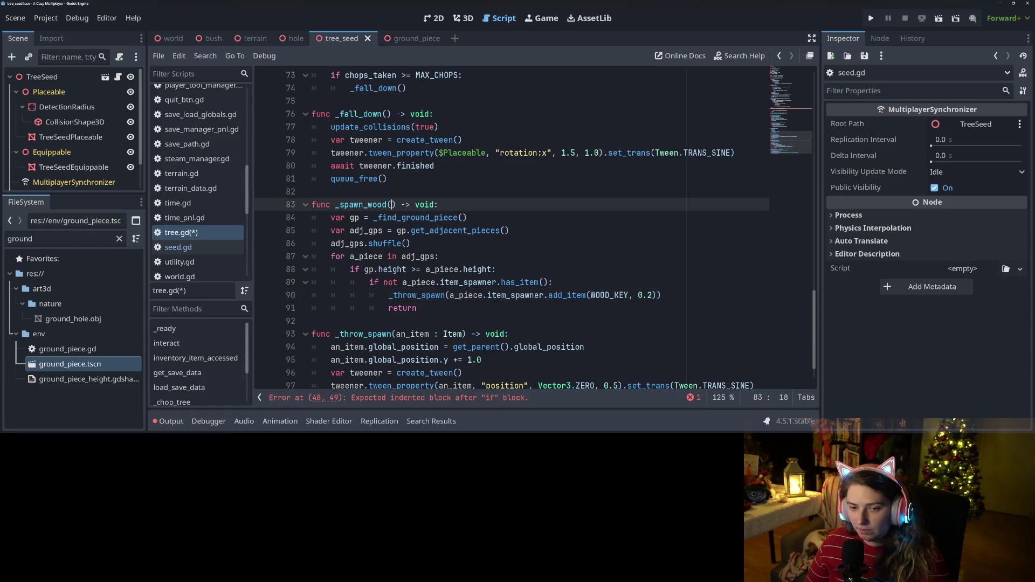
text(a_kee)
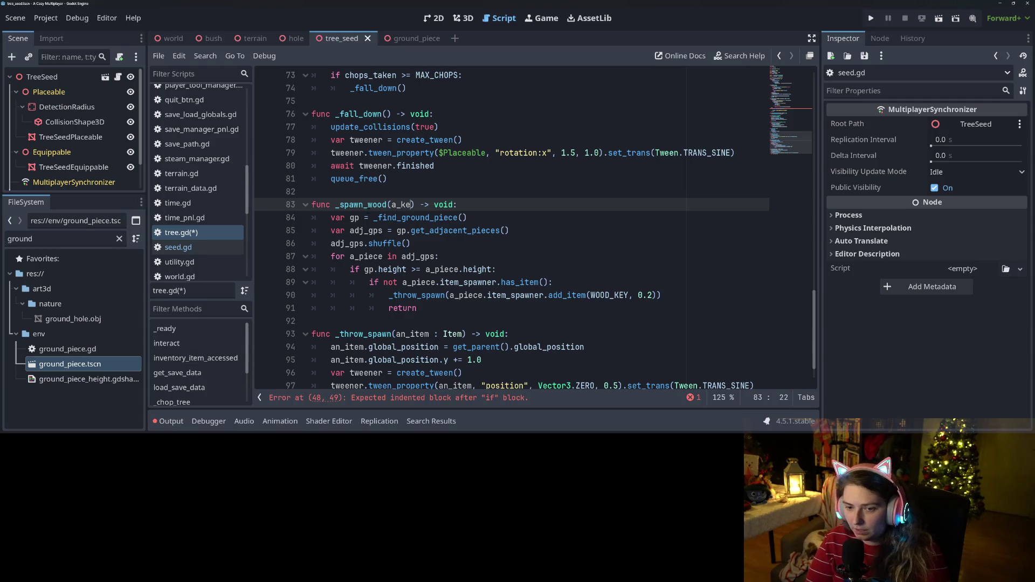
text( : String)
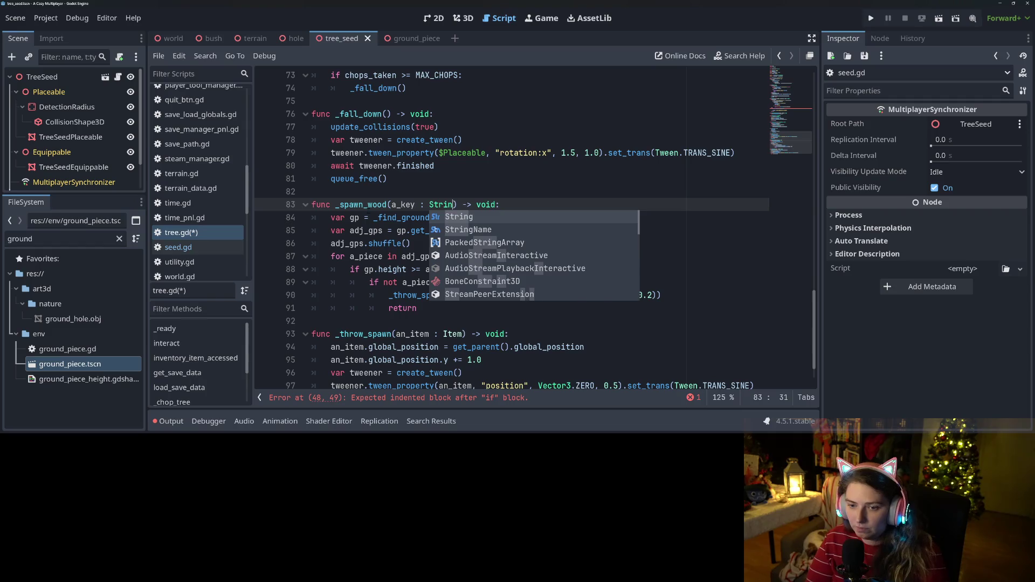
click(367, 204)
double_click(368, 205)
click(340, 204)
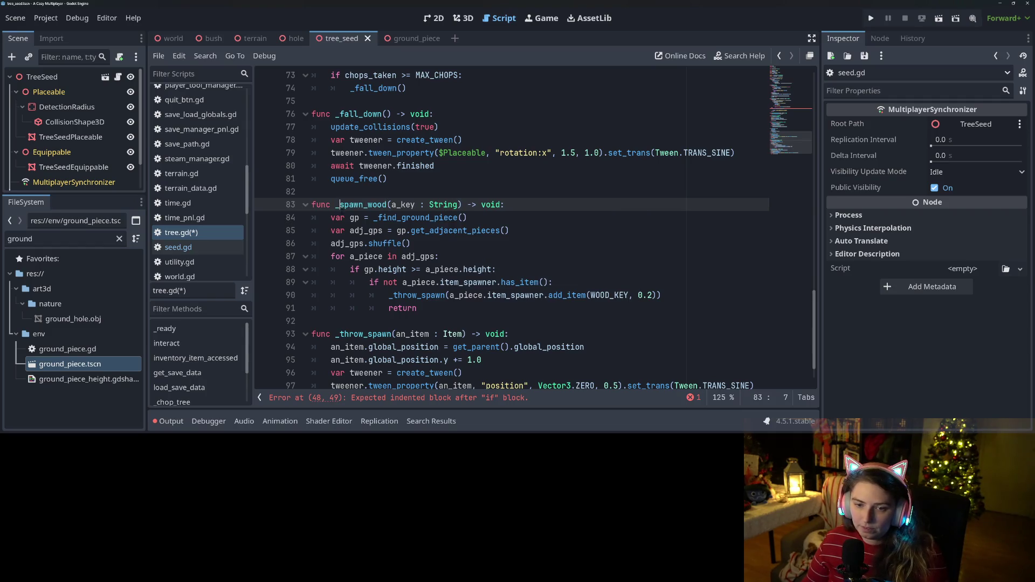
drag(336, 205, 387, 206)
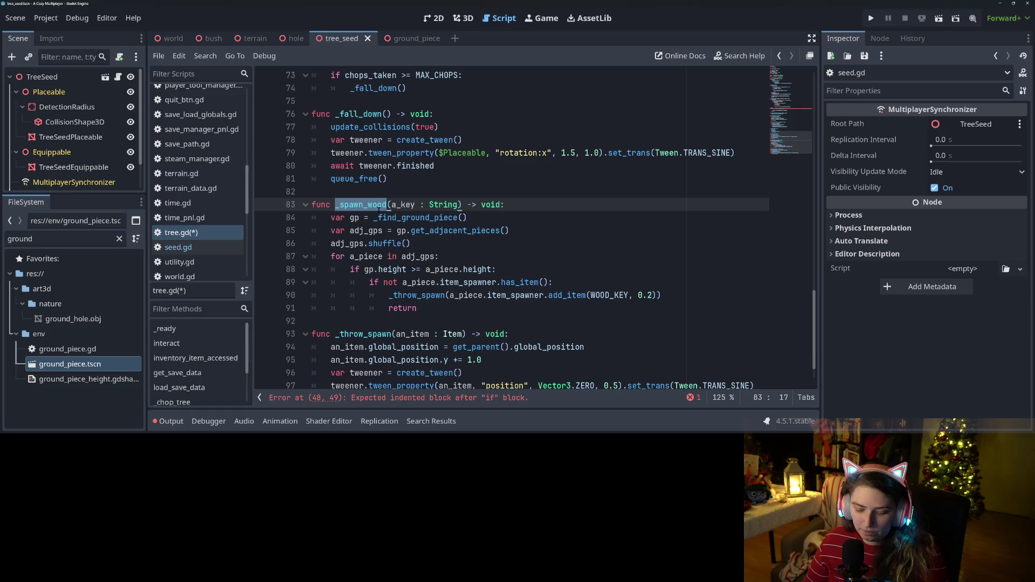
Step: Rename _spawn_wood to _spawn in both the _chop_tree call and the function header
key(ctrl+f)
scroll(473, 270, up, 5)
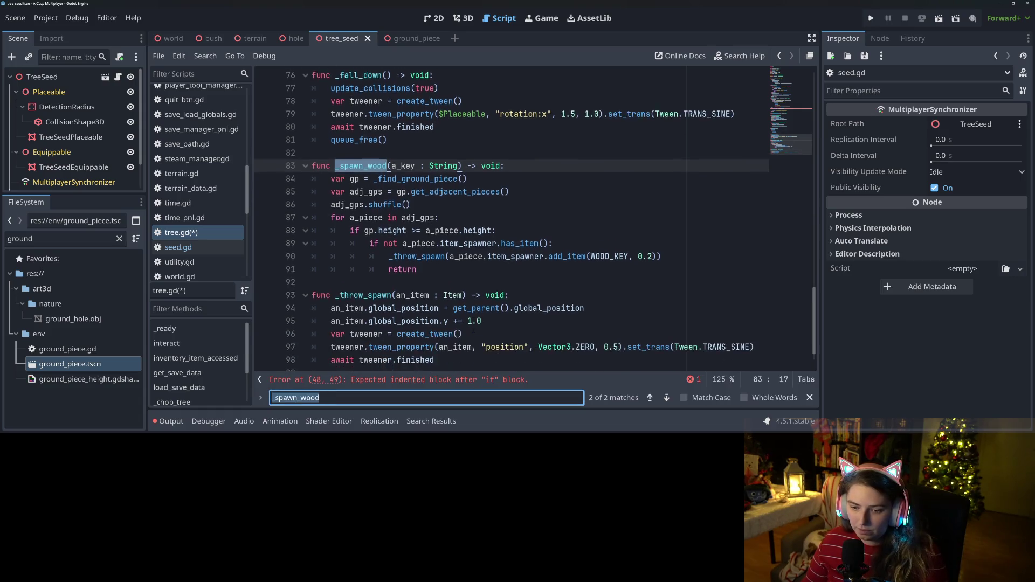
scroll(360, 192, down, 1)
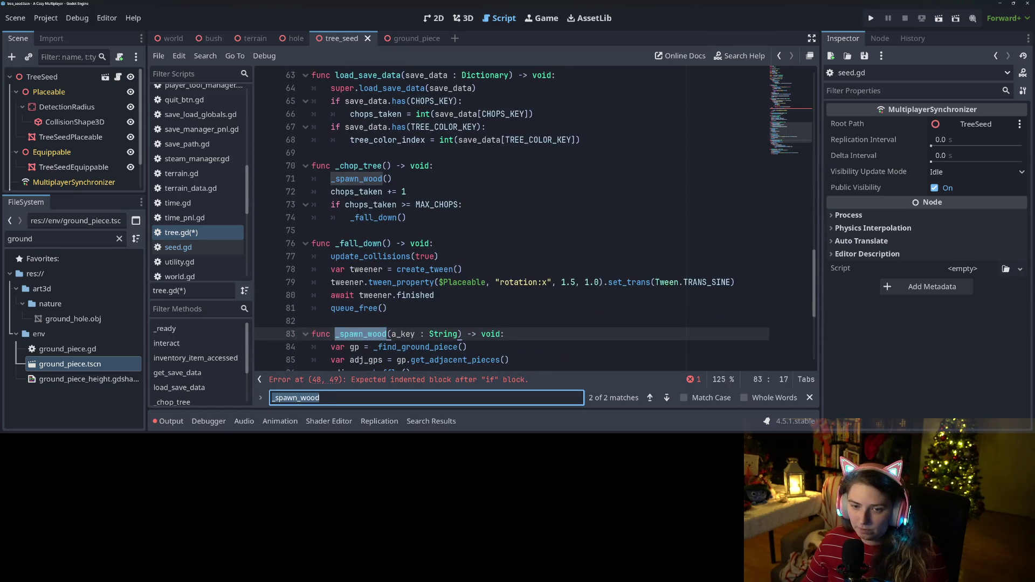
click(360, 191)
drag(360, 178, 383, 178)
key(BackSpace)
text(_)
key(BackSpace)
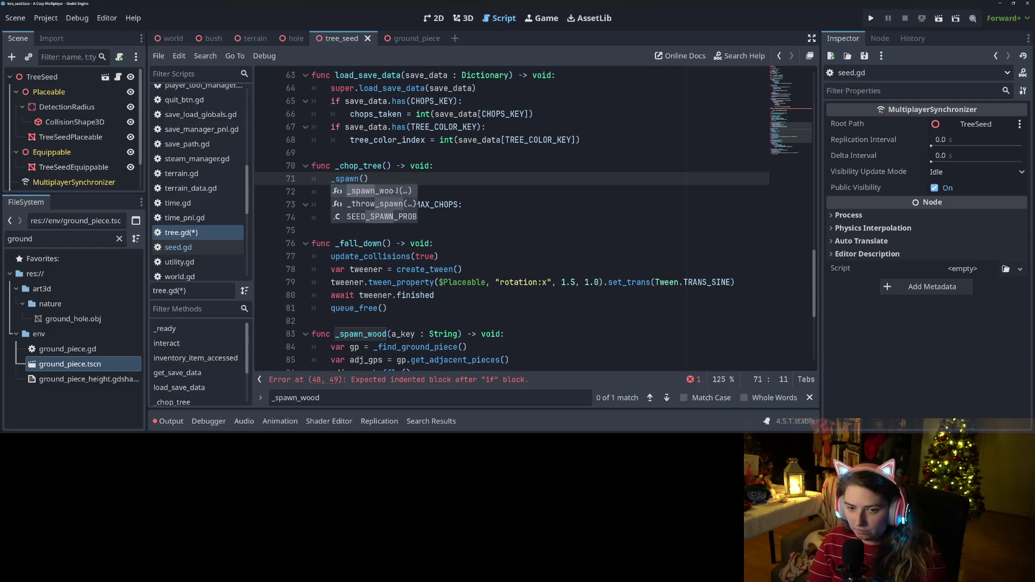
double_click(384, 334)
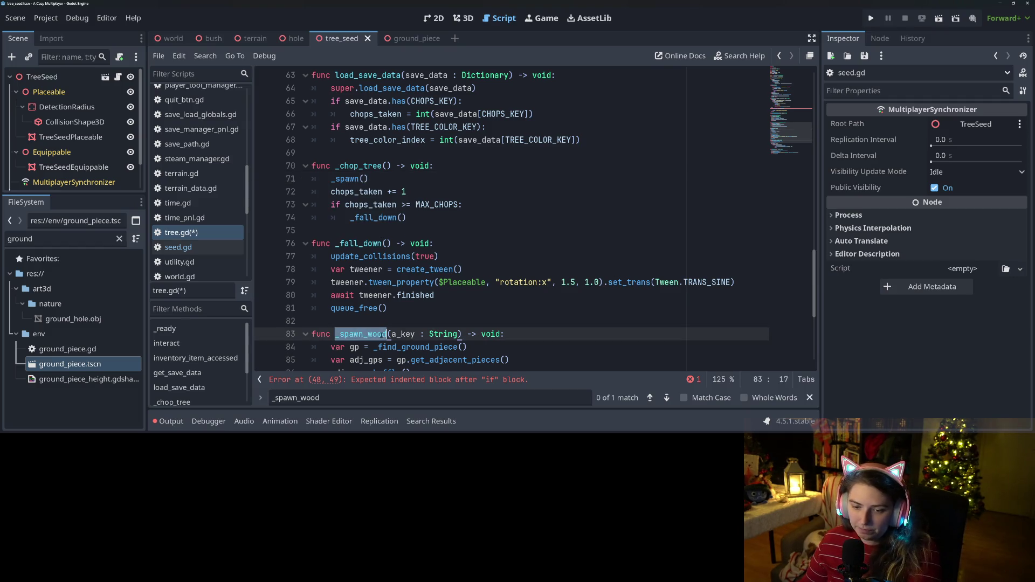
drag(387, 334, 363, 334)
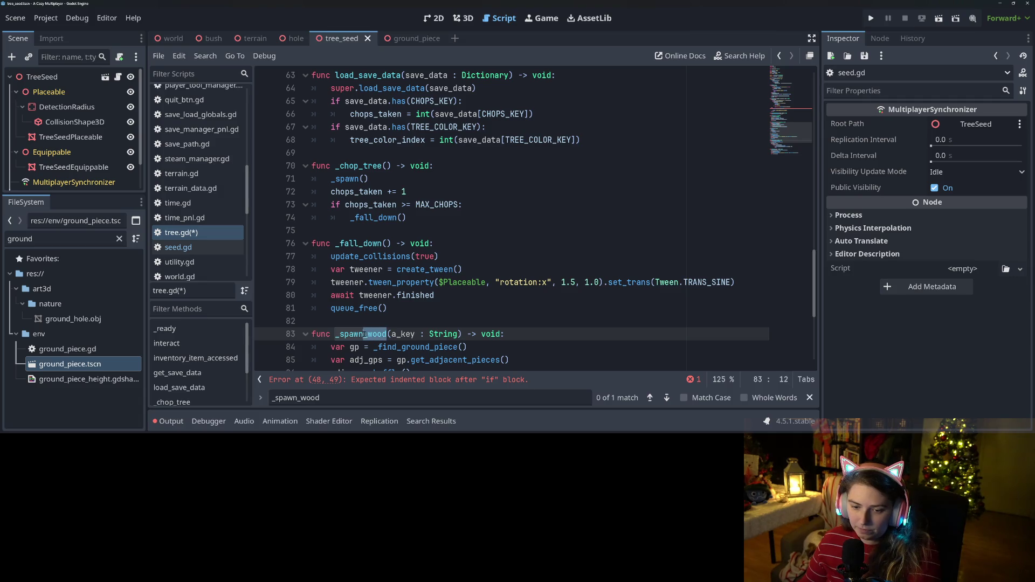
key(BackSpace)
Step: Pass WOOD_KEY to the _chop_tree call and make _spawn's add_item use a_key, then save
scroll(513, 216, down, 2)
double_click(609, 347)
key(ctrl+c)
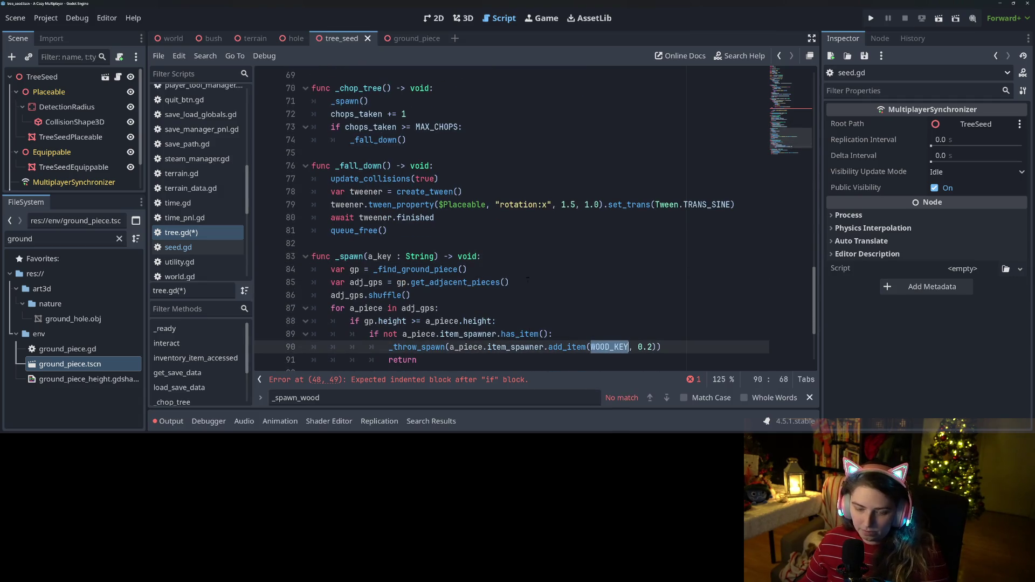
click(364, 101)
key(ctrl+v)
click(378, 256)
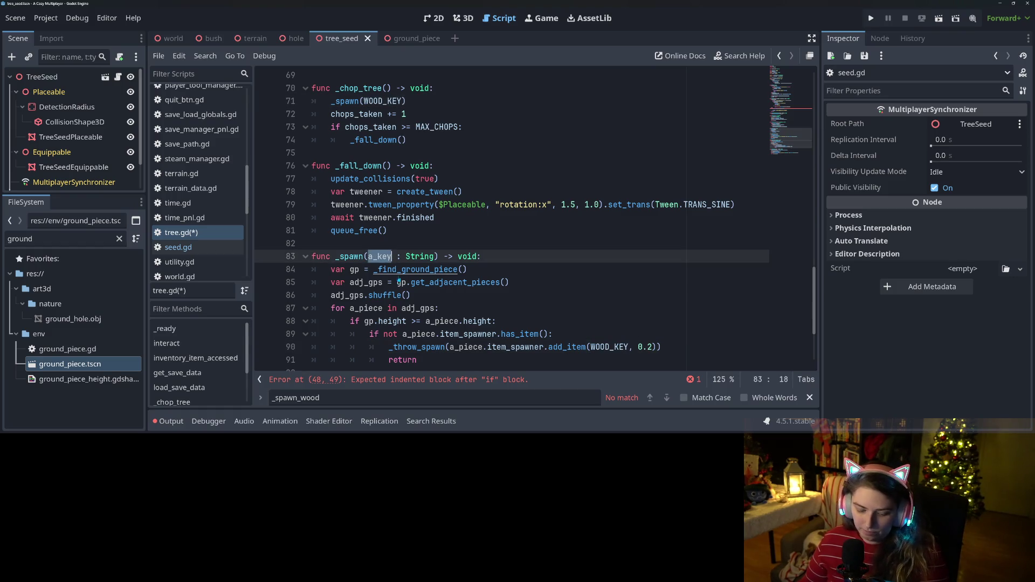
click(614, 346)
double_click(613, 347)
text(a_key)
key(ctrl+s)
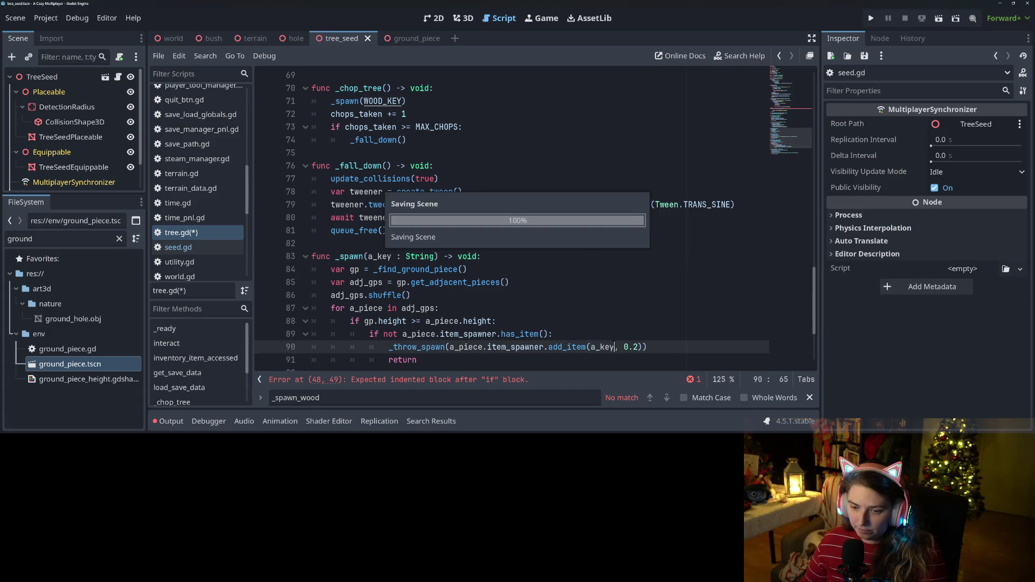
Step: Add a _spawn( call under the randi_range seed-spawn check
click(349, 256)
double_click(349, 256)
key(ctrl+c)
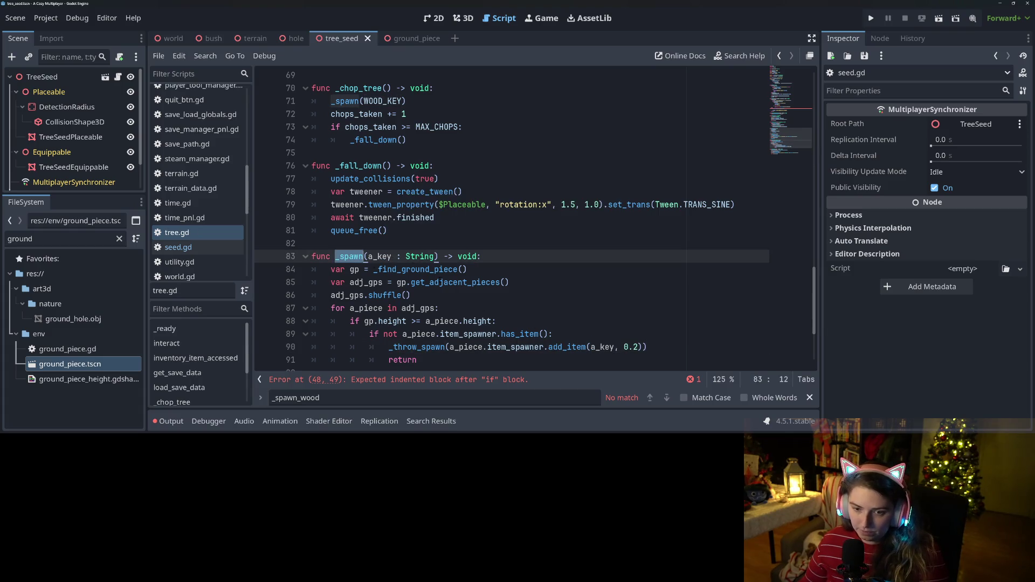
scroll(448, 190, up, 9)
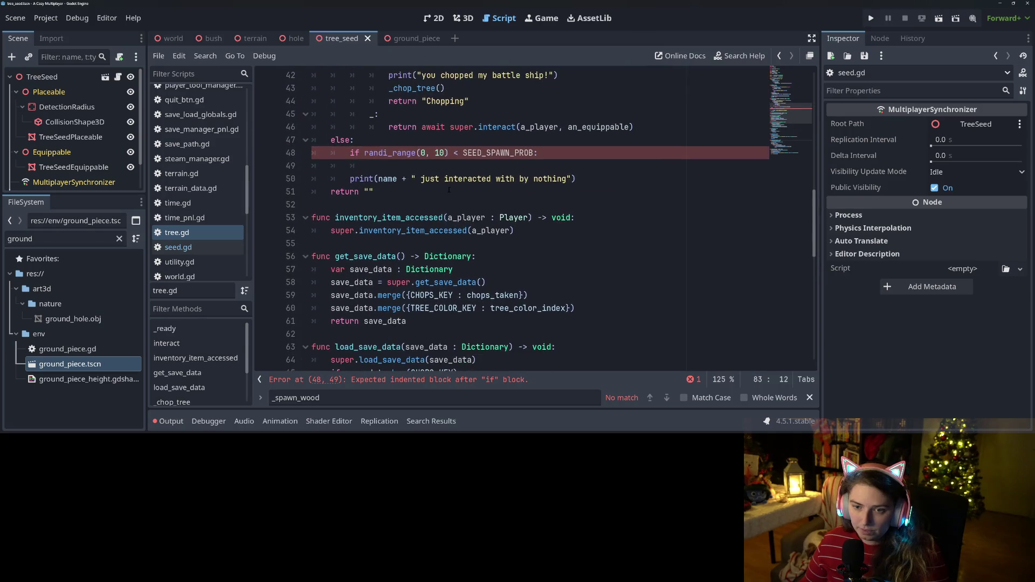
click(449, 167)
key(ctrl+v)
text(()
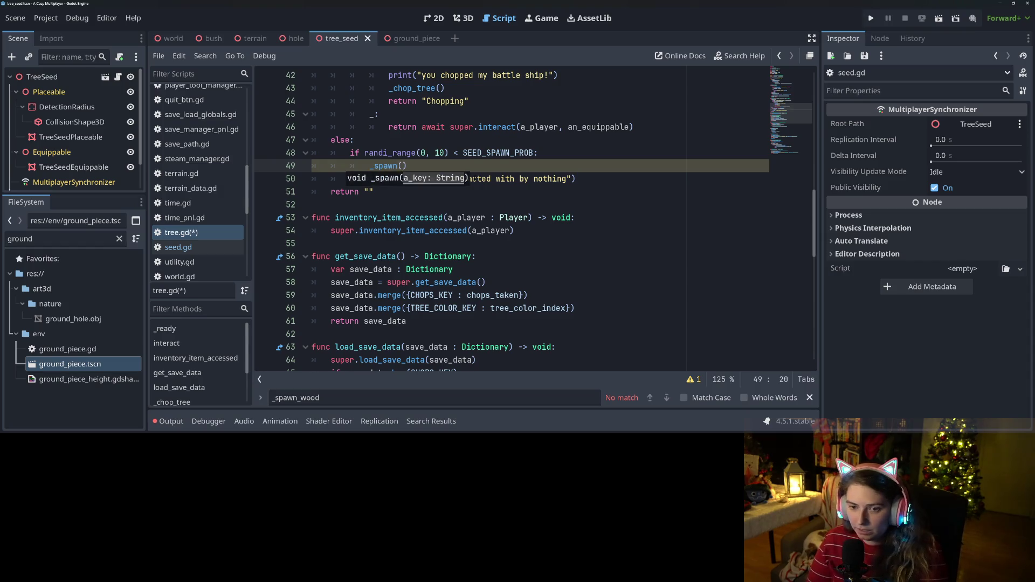
scroll(477, 181, up, 14)
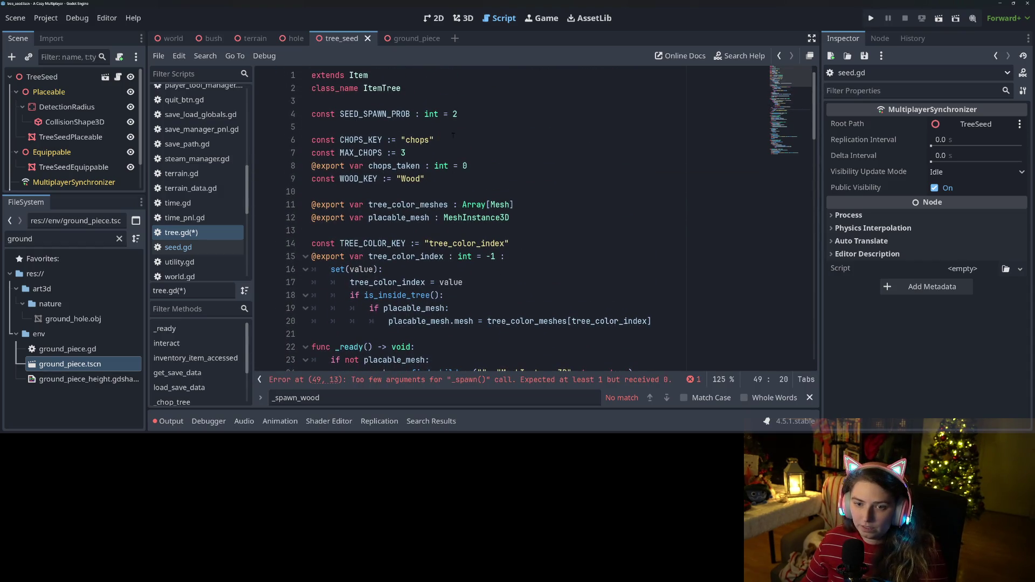
Step: Declare const SEED_KEY := "Tree Seed" below WOOD_KEY and save
click(448, 192)
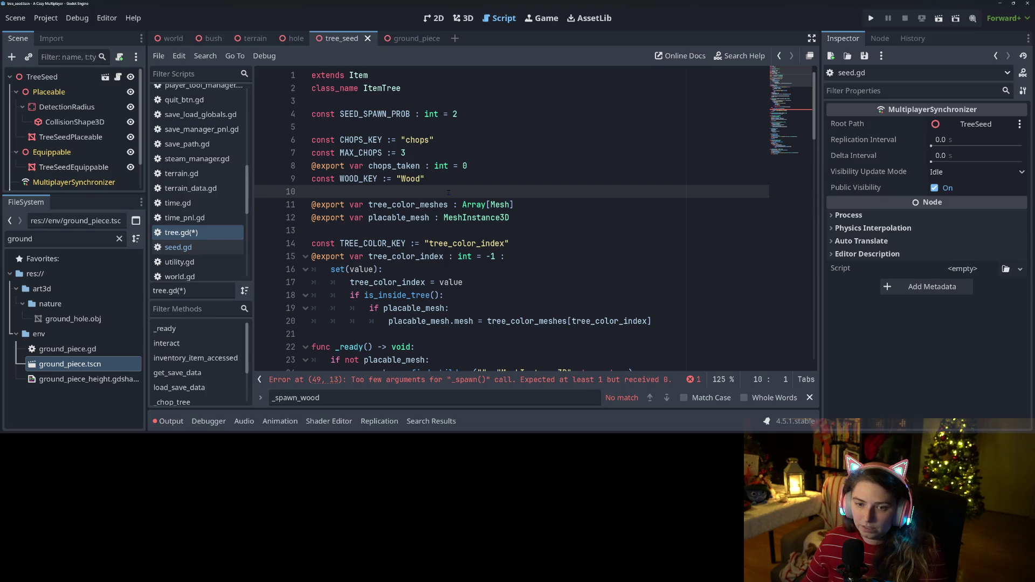
key(Return)
key(Up)
text(const)
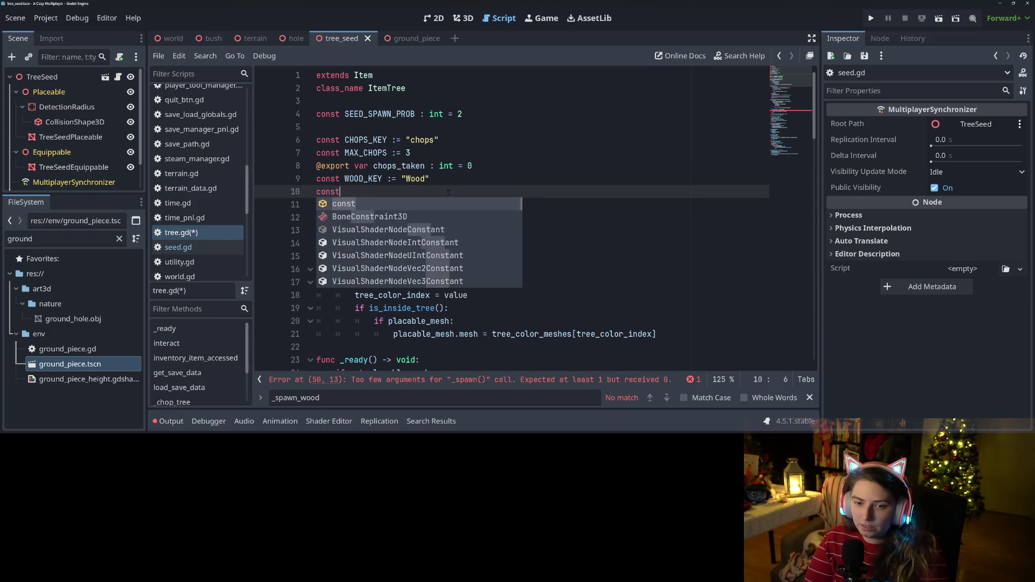
text( SEED_KEY := )
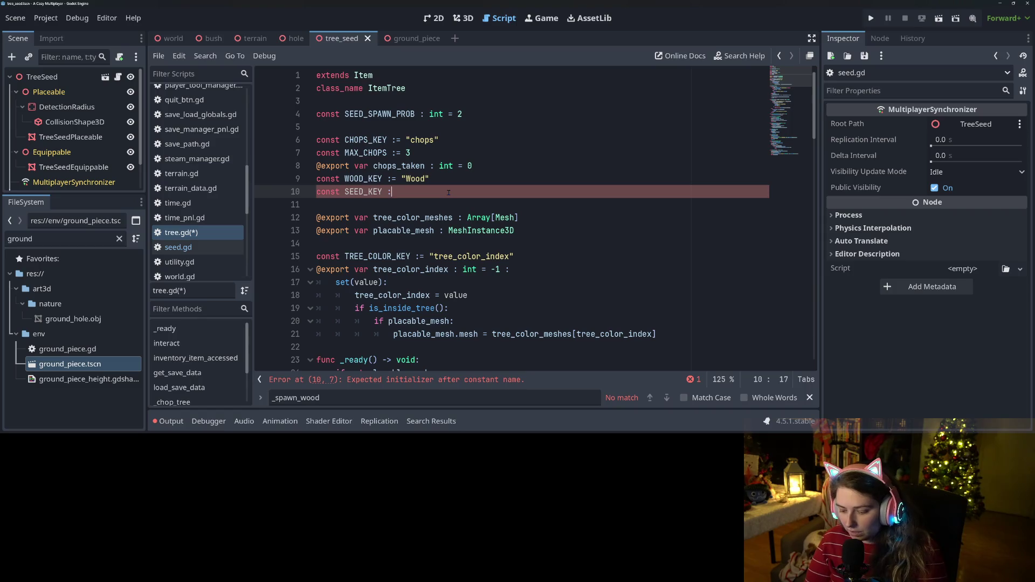
text(Tree)
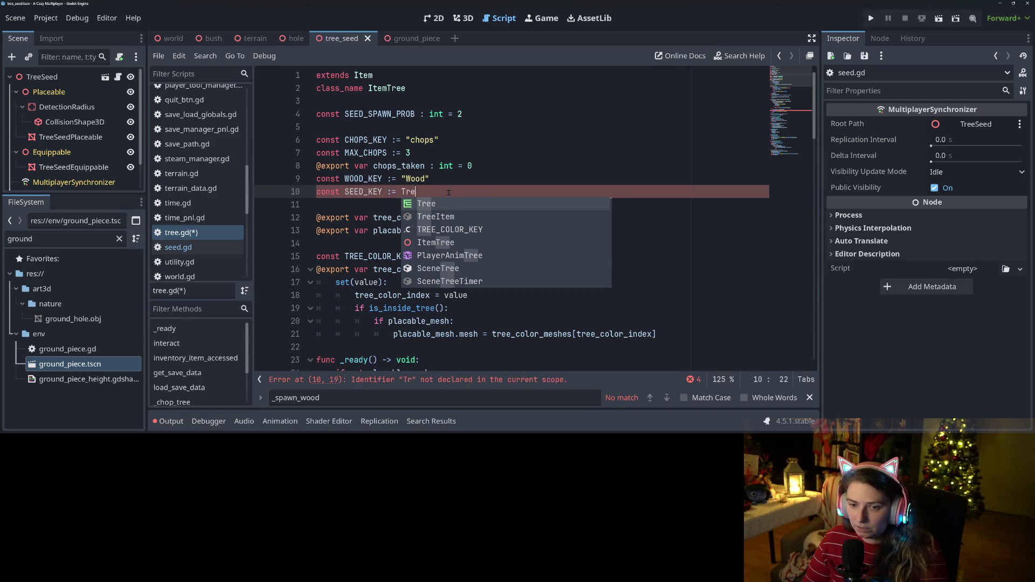
key(BackSpace)
key(BackSpace)
key(BackSpace)
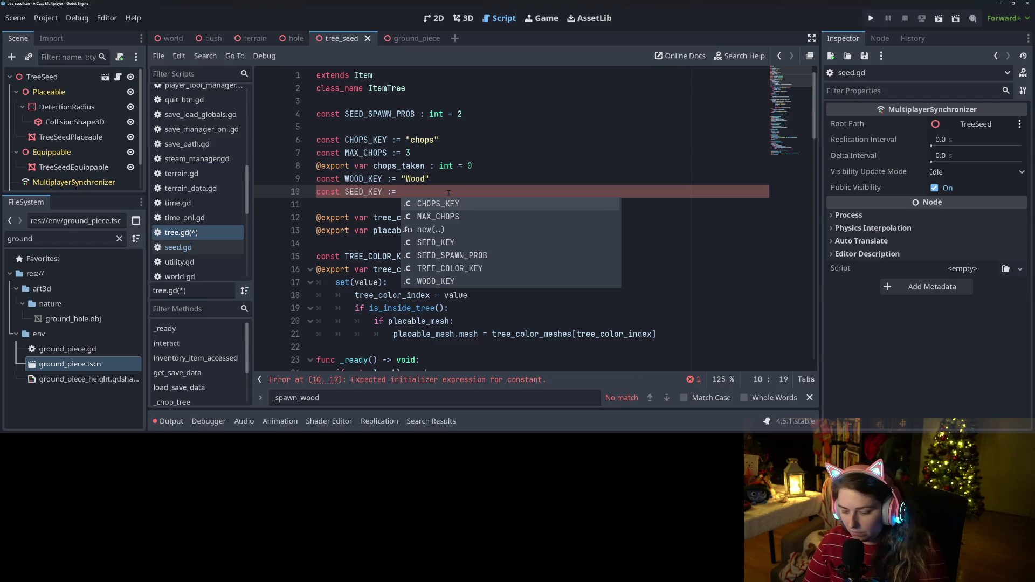
text("Tree Seed)
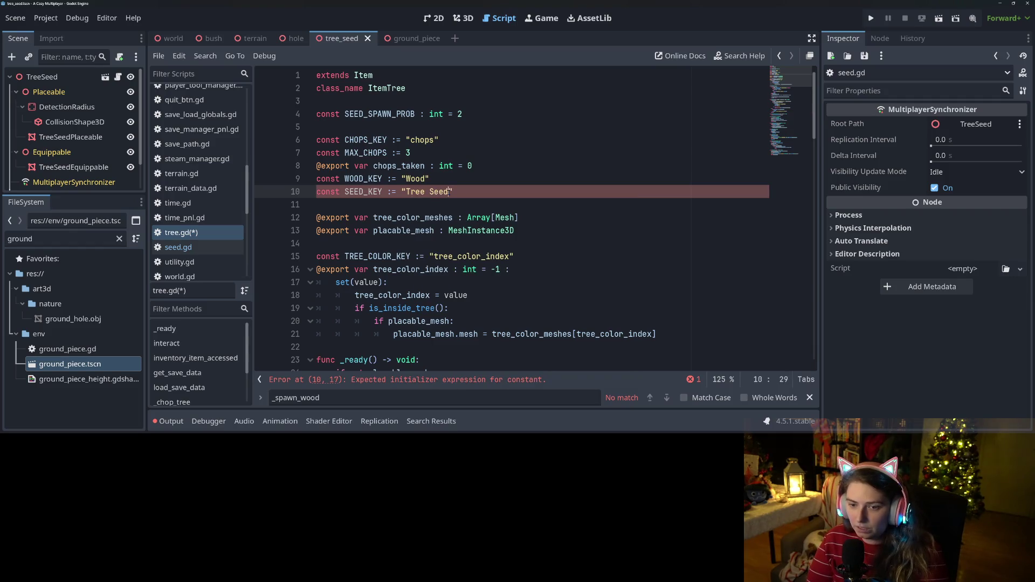
key(ctrl+s)
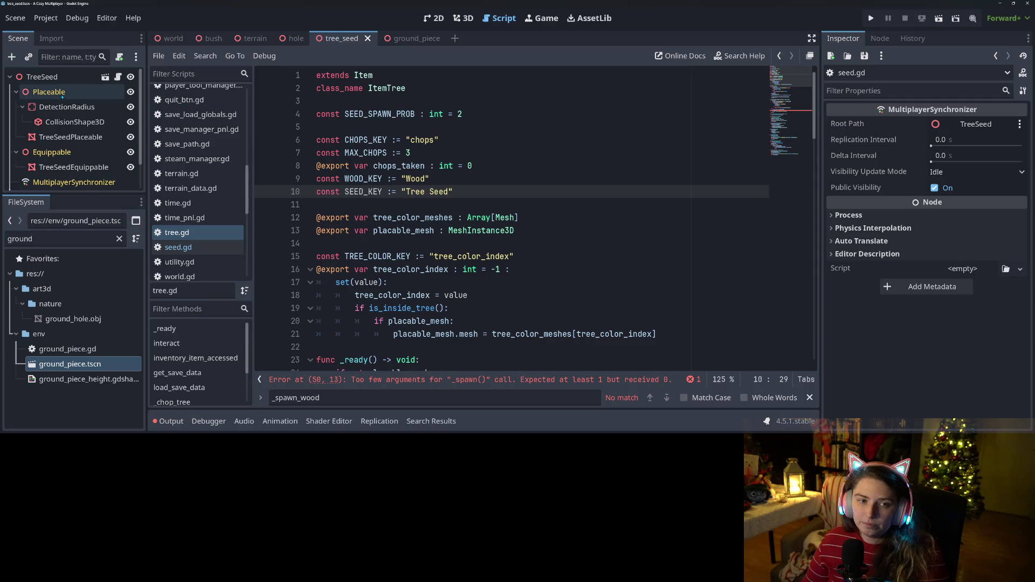
Step: Check the TreeSeed node's item UID and copy the SEED_KEY name
click(42, 76)
scroll(867, 282, down, 1)
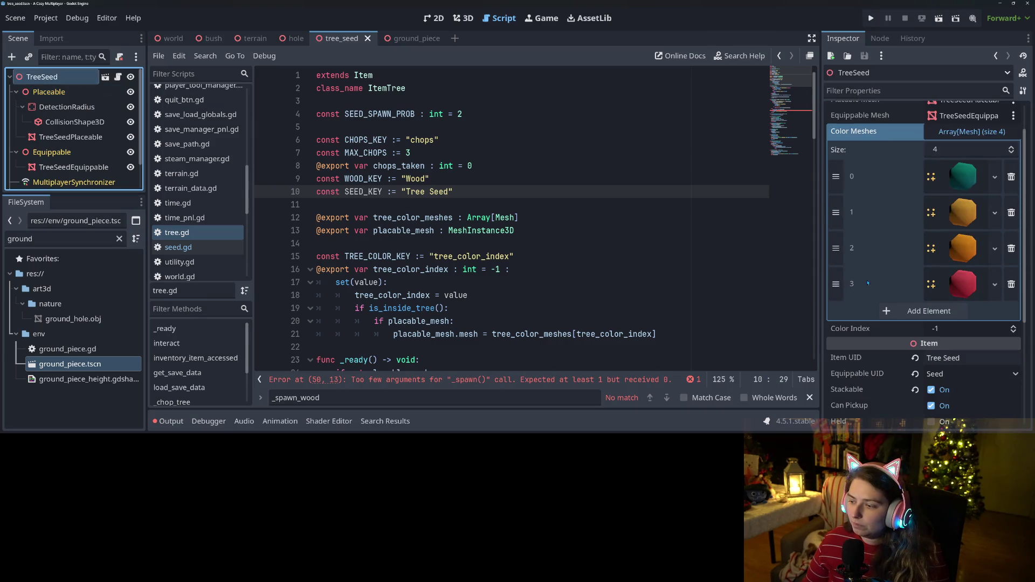
double_click(360, 193)
key(ctrl+c)
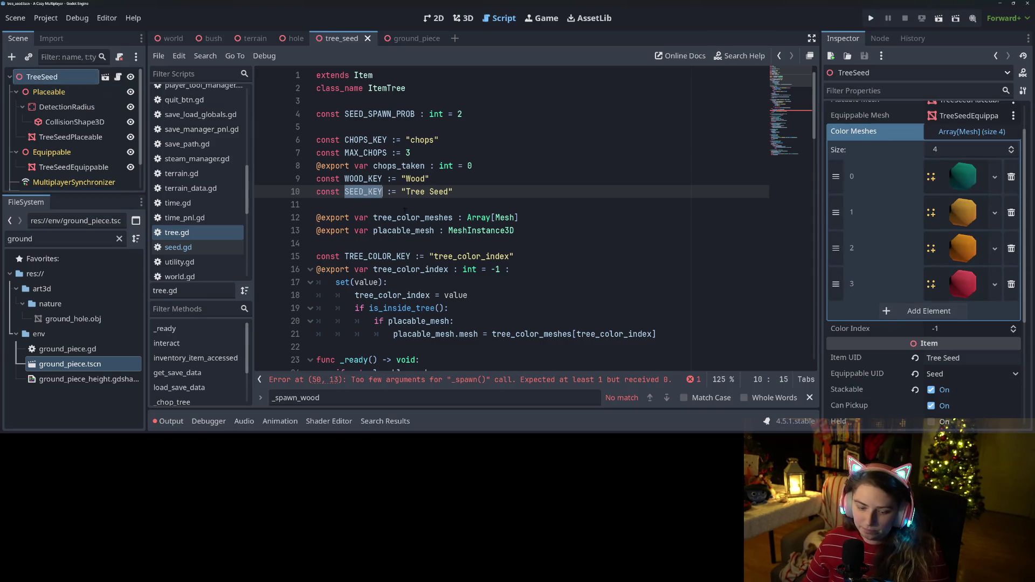
scroll(483, 246, down, 10)
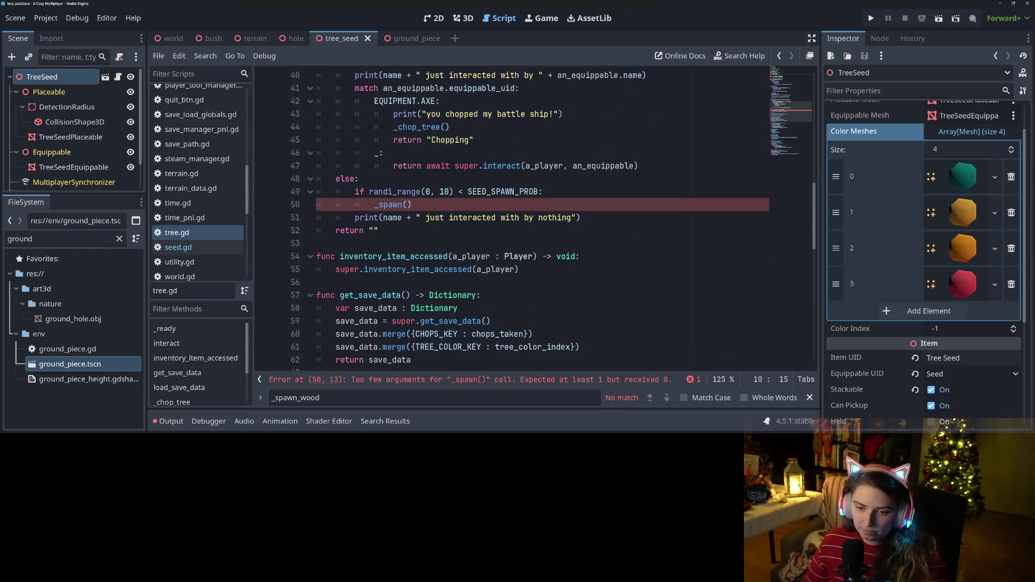
Step: Pass SEED_KEY as the argument of the _spawn() call in the seed check
click(408, 204)
key(ctrl+v)
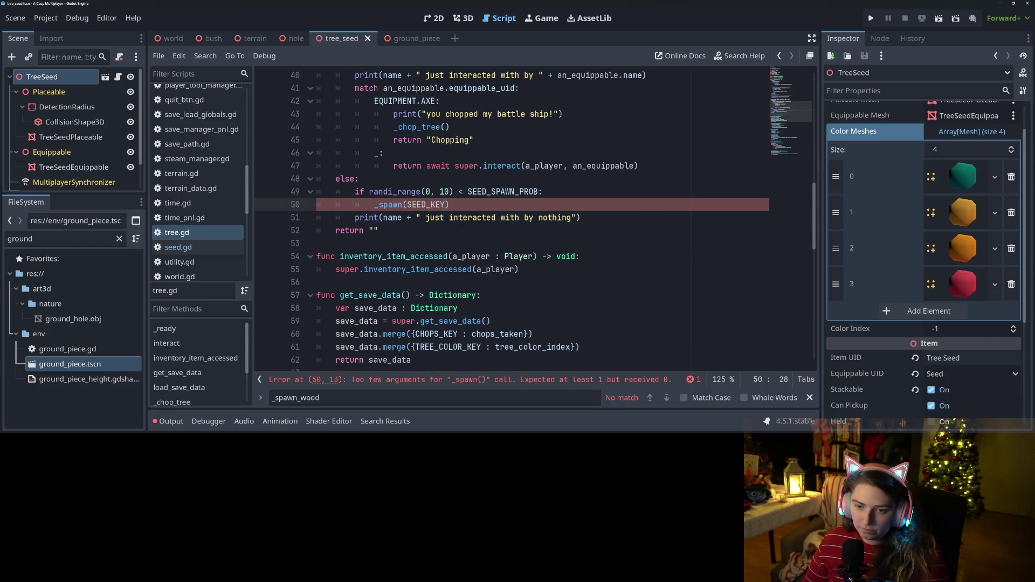
scroll(479, 235, up, 6)
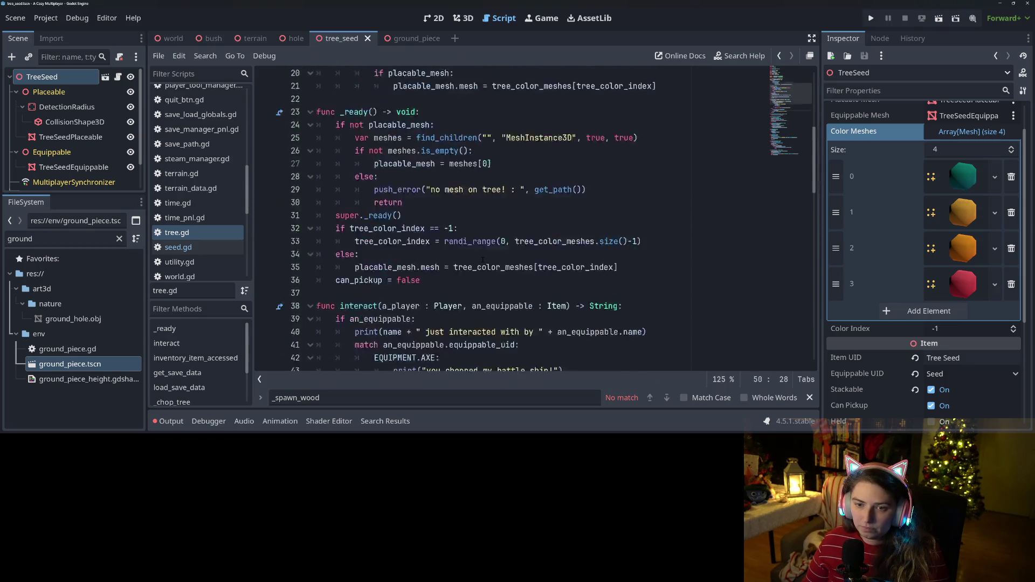
scroll(482, 259, down, 8)
scroll(482, 259, down, 9)
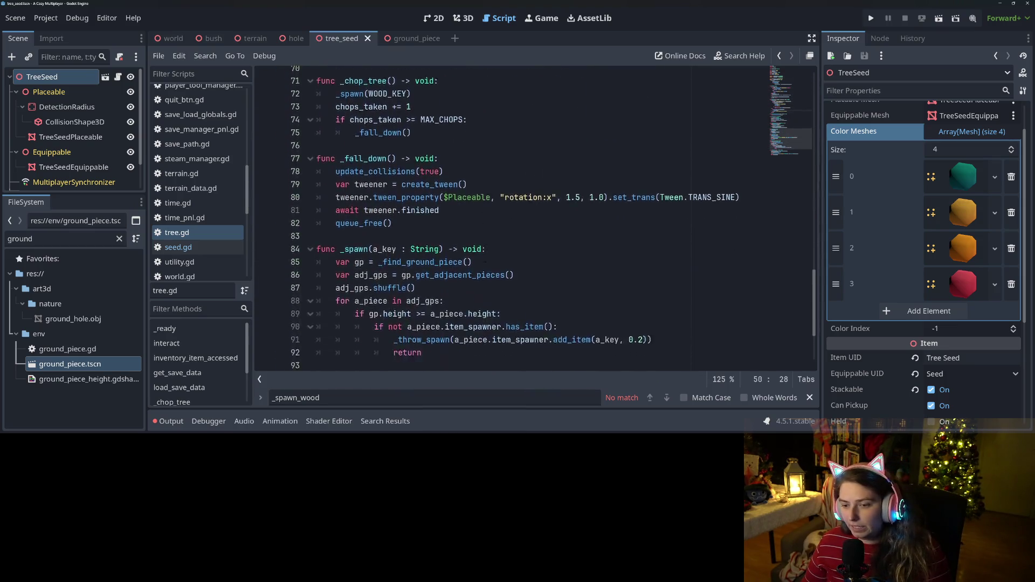
scroll(485, 275, down, 1)
scroll(469, 278, up, 2)
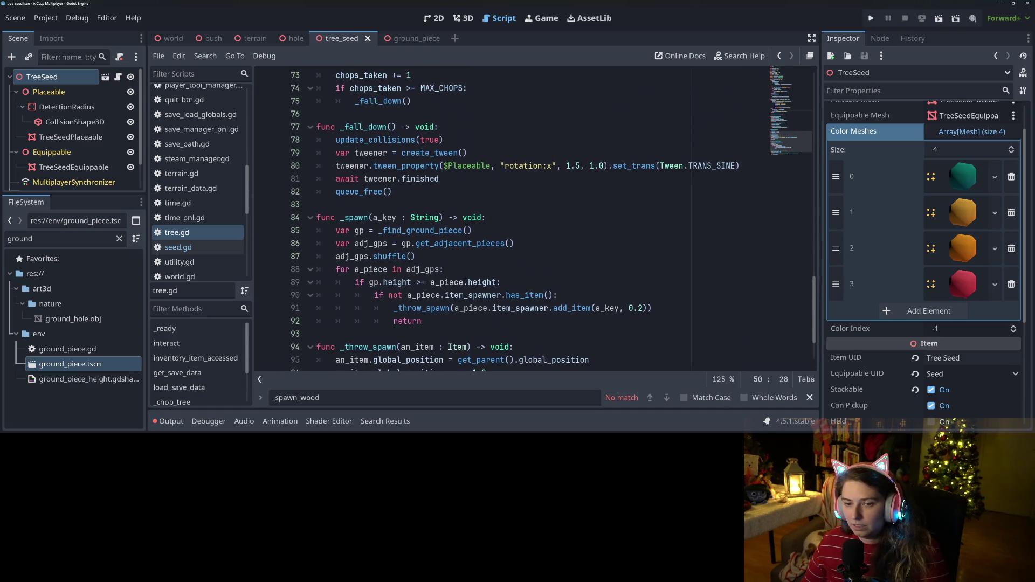
scroll(534, 278, down, 3)
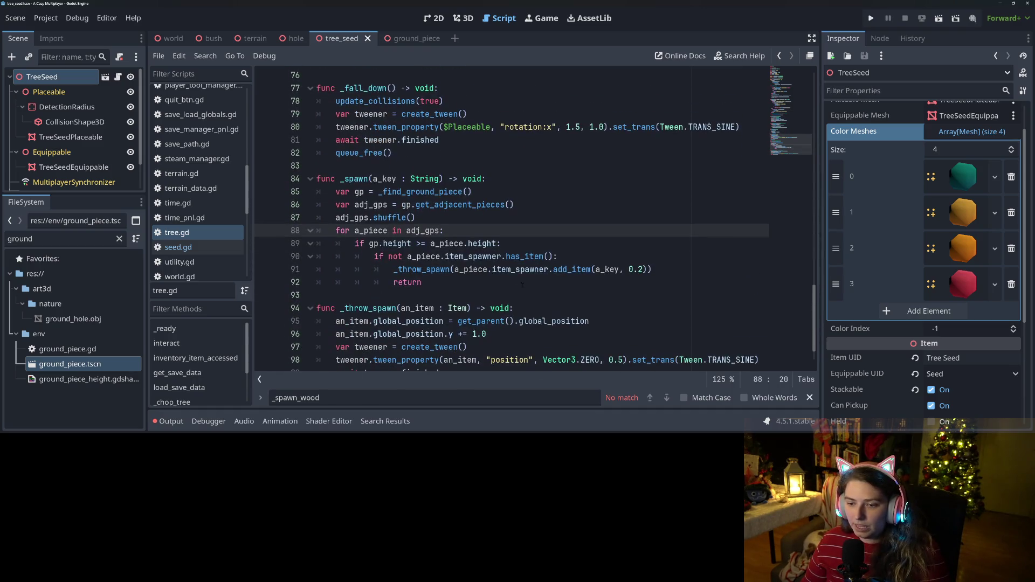
Step: Review how _spawn throws the a_key item onto a ground piece via _throw_spawn
click(545, 269)
double_click(473, 269)
double_click(520, 269)
double_click(571, 269)
click(393, 243)
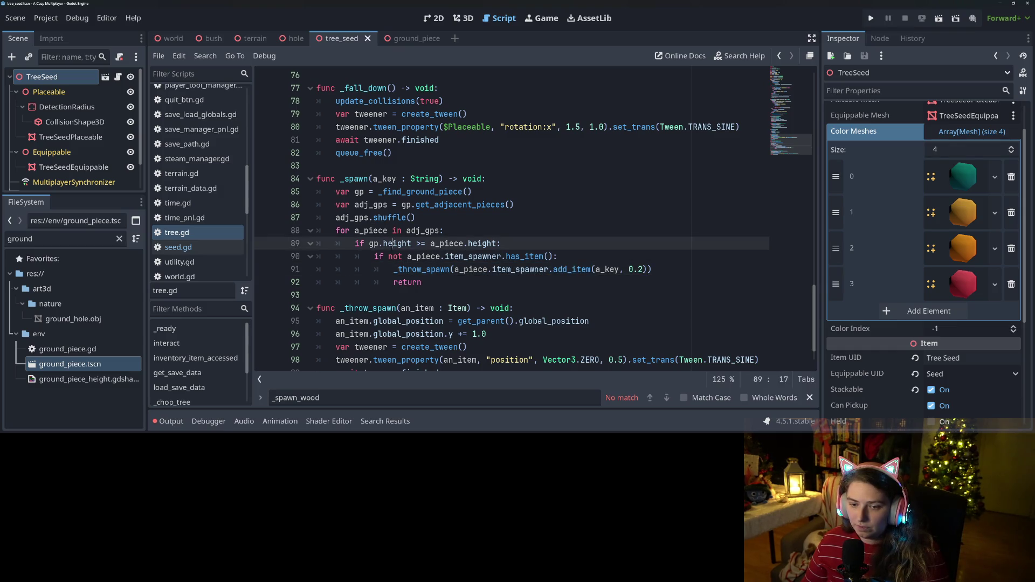
double_click(416, 257)
double_click(447, 270)
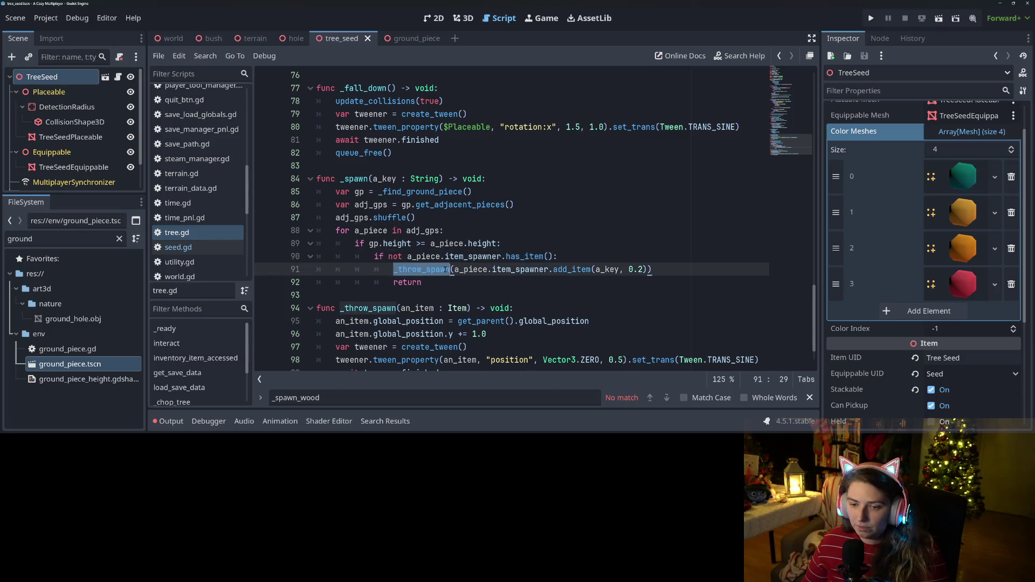
scroll(446, 269, down, 1)
click(401, 269)
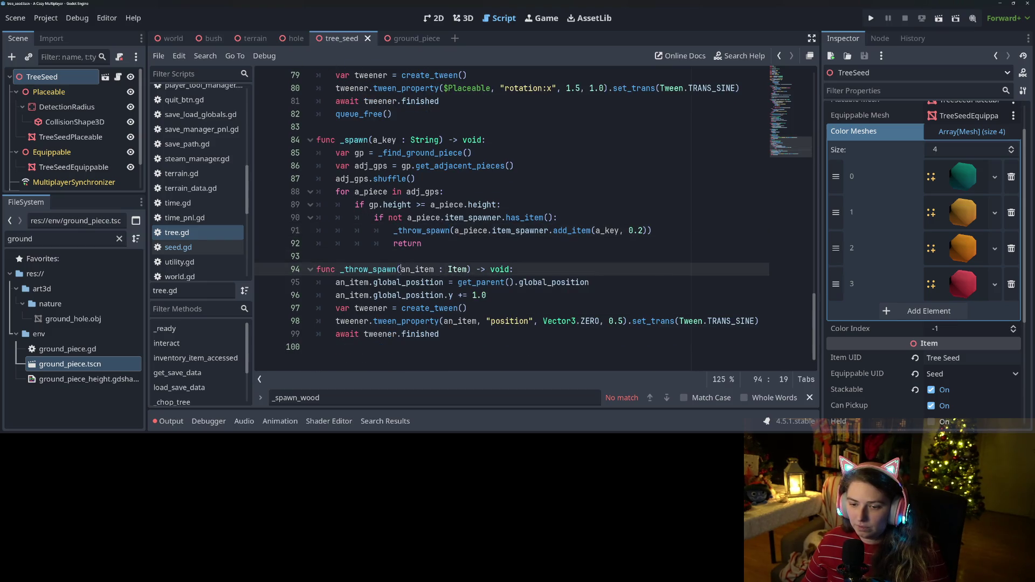
click(413, 295)
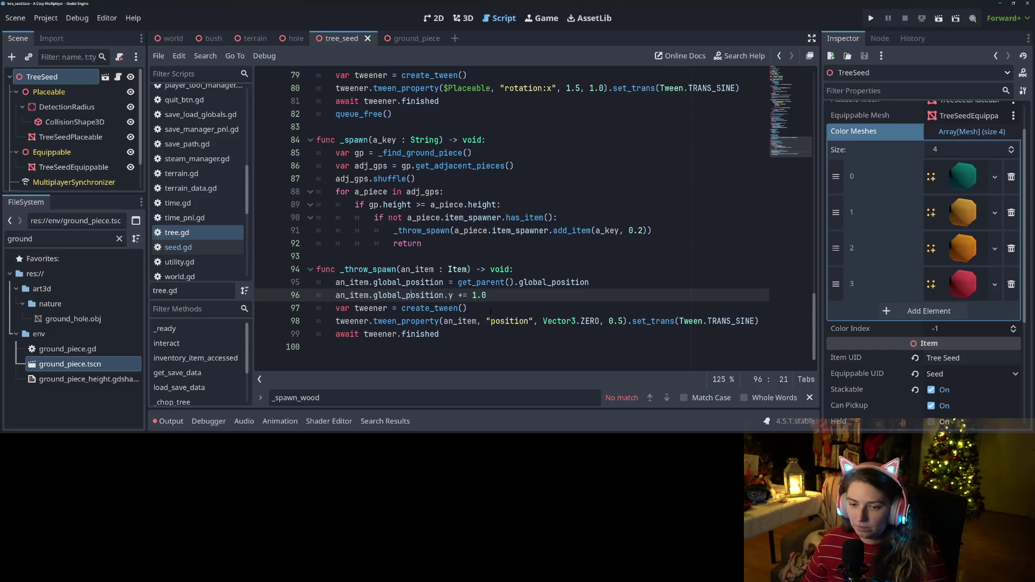
double_click(417, 269)
click(452, 231)
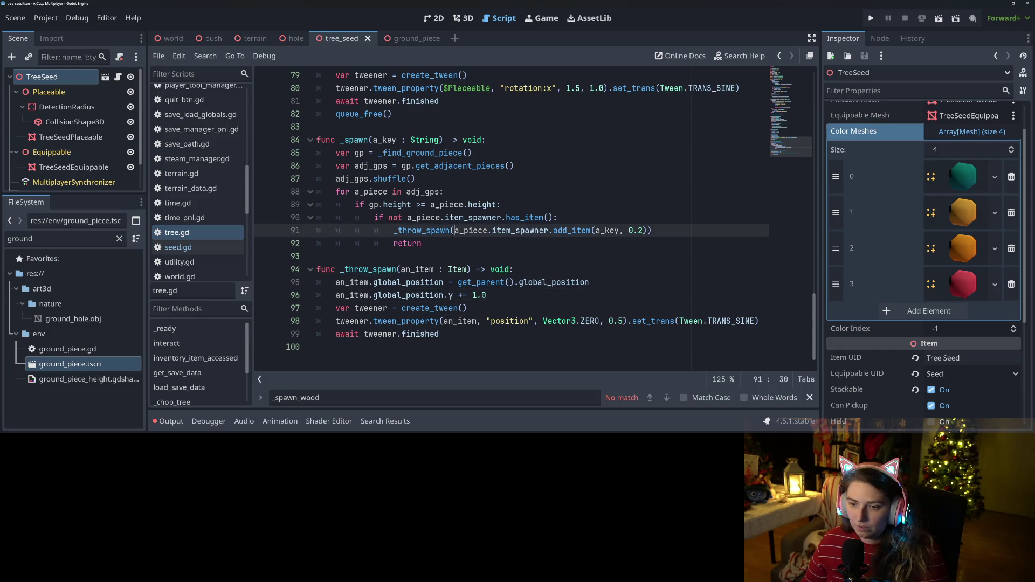
Step: Add a line above the _throw_spawn call in _spawn and start declaring var a_spawn
key(Up)
key(End)
key(Return)
text(var an_ite)
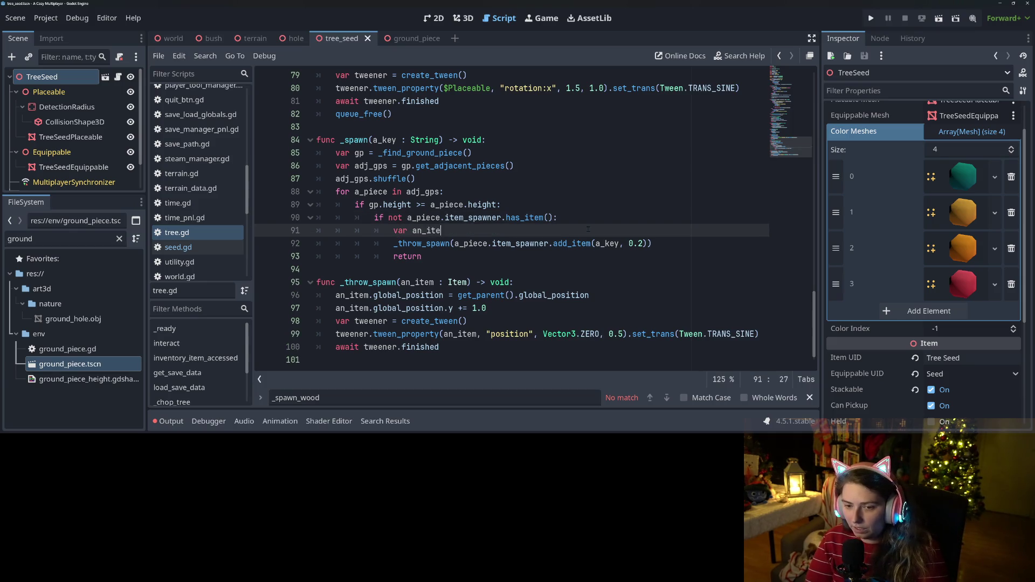
key(BackSpace)
key(BackSpace)
key(BackSpace)
text(_spawn)
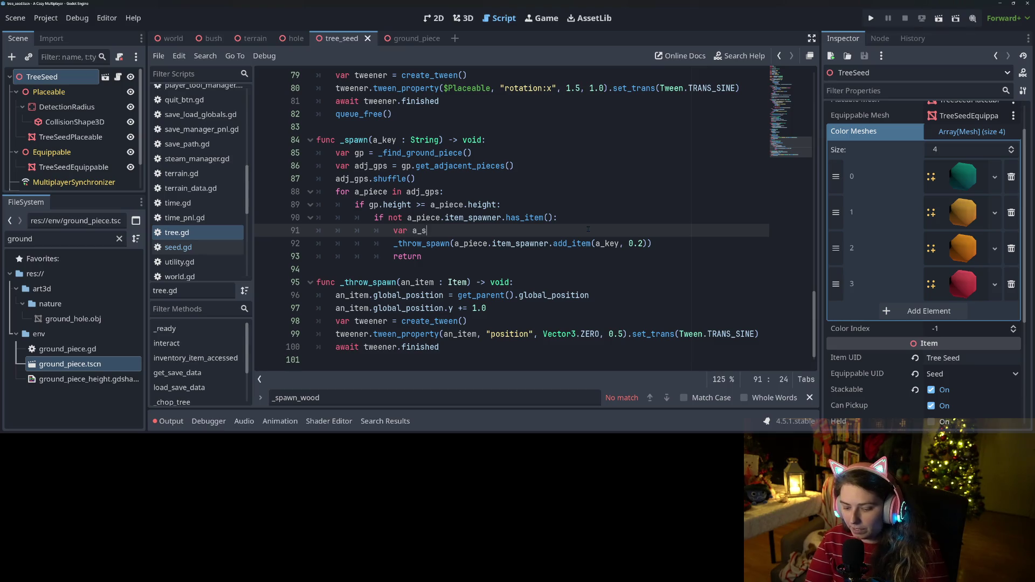
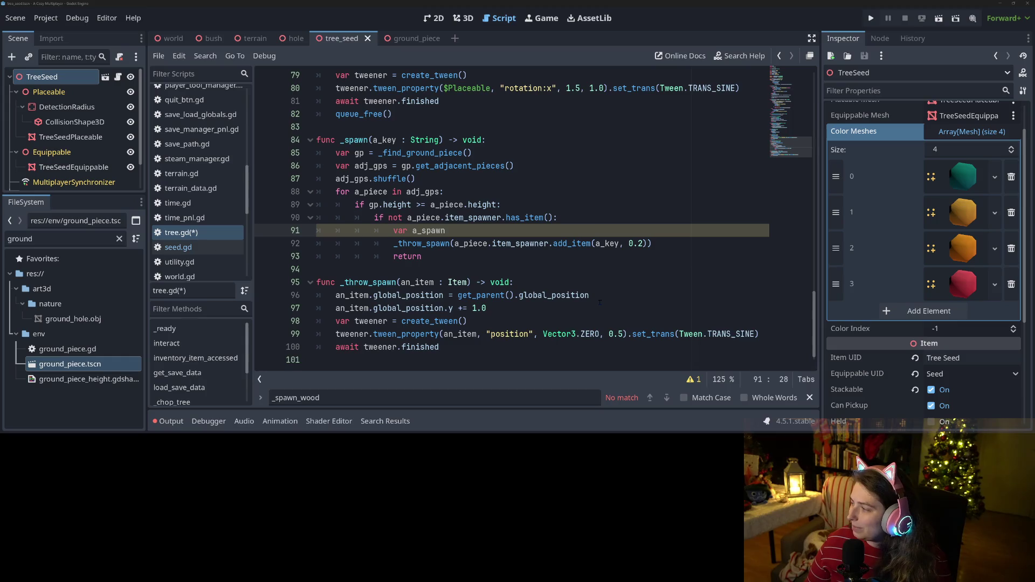
Step: Assign the add_item call from line 92 to 'var a_spawn =' on line 91 of tree.gd
click(467, 227)
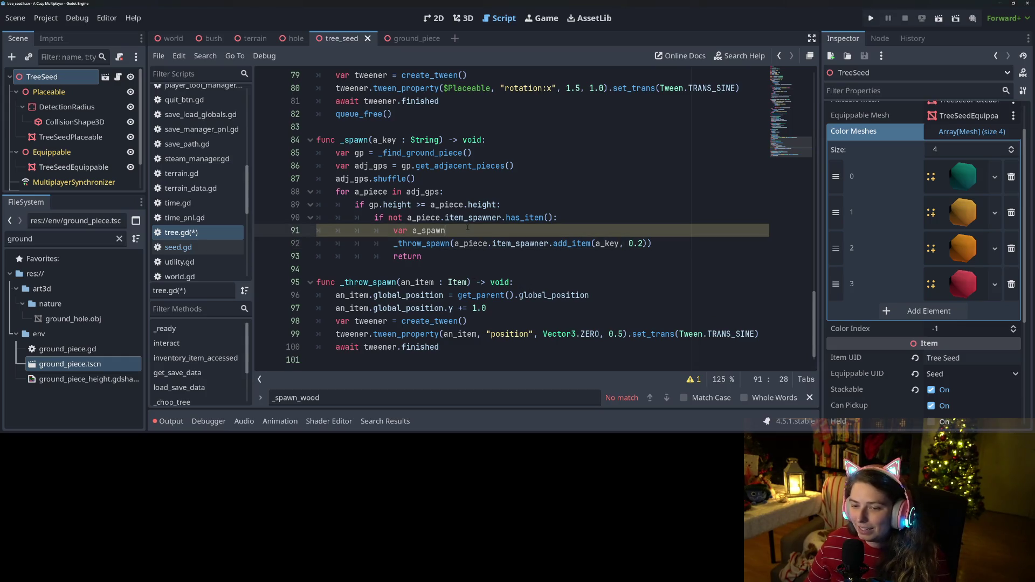
text(=)
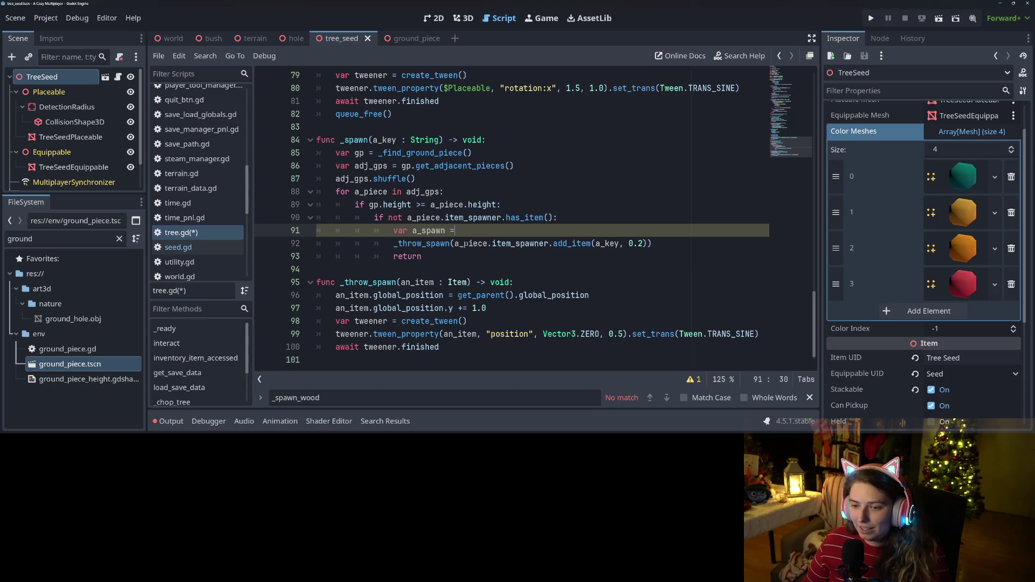
drag(454, 244, 648, 244)
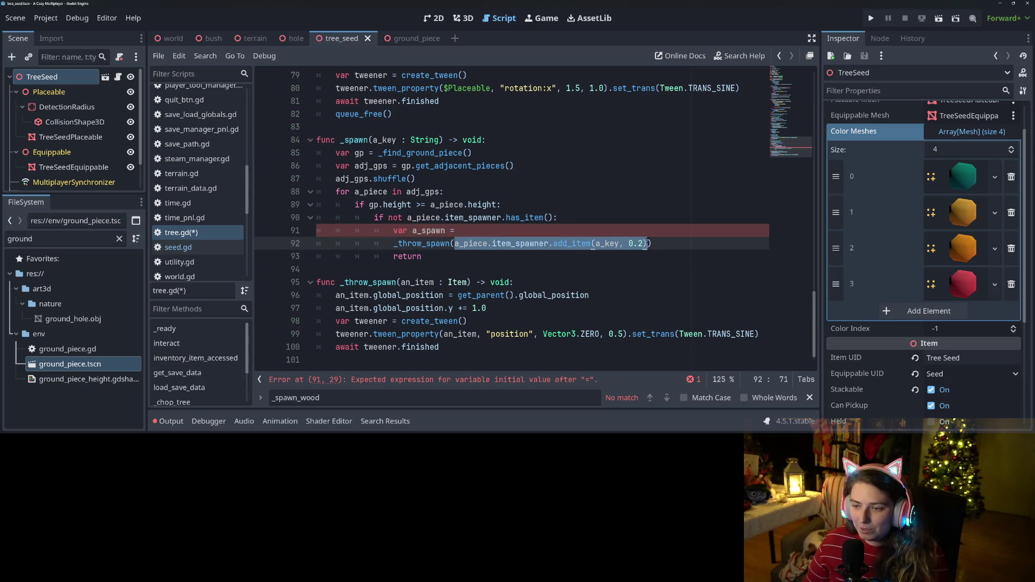
key(ctrl+c)
click(572, 230)
key(ctrl+v)
Step: Inspect add_item's parameters and jump to its definition in item_spawner.gd
double_click(488, 230)
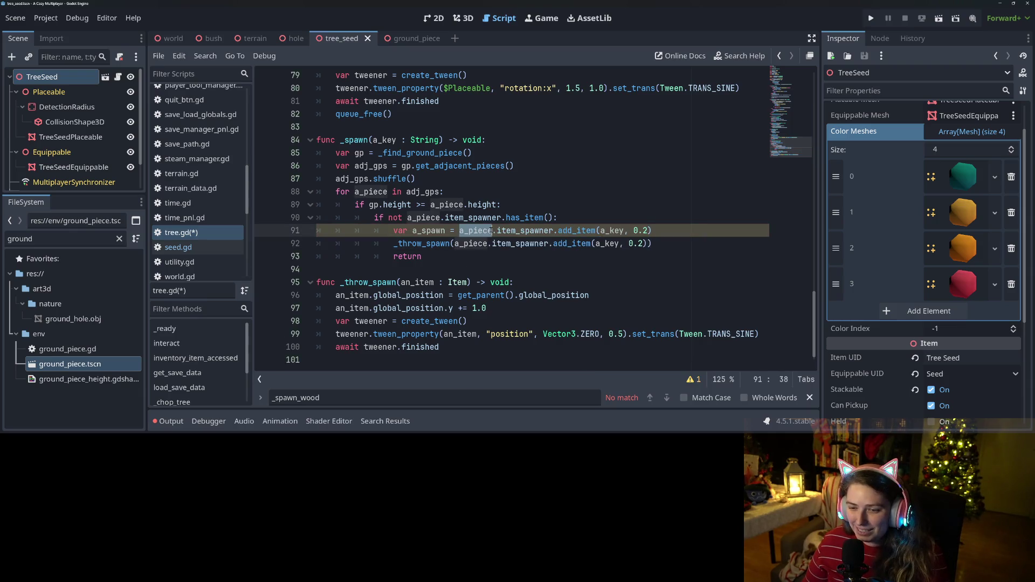
double_click(559, 230)
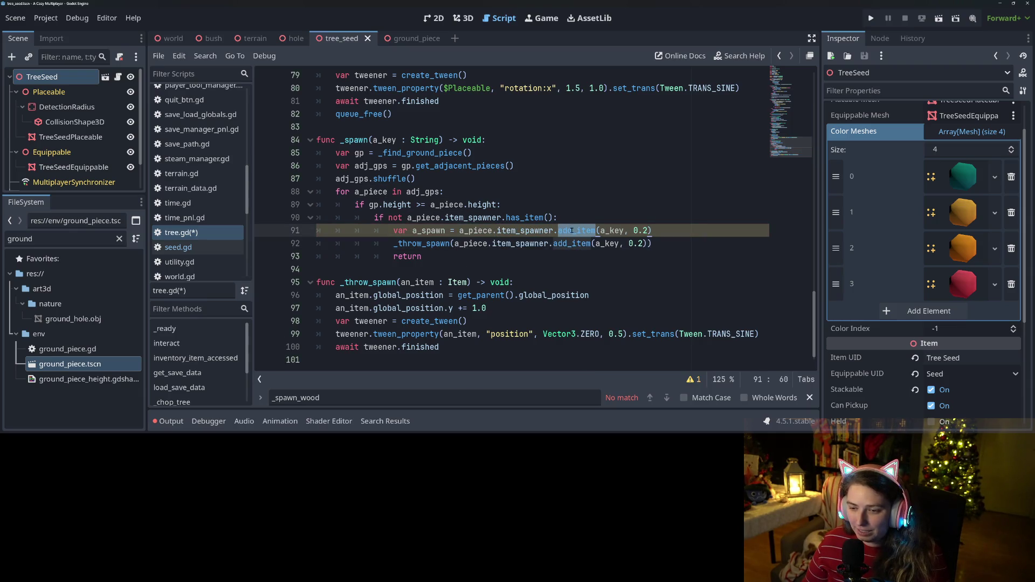
click(572, 231)
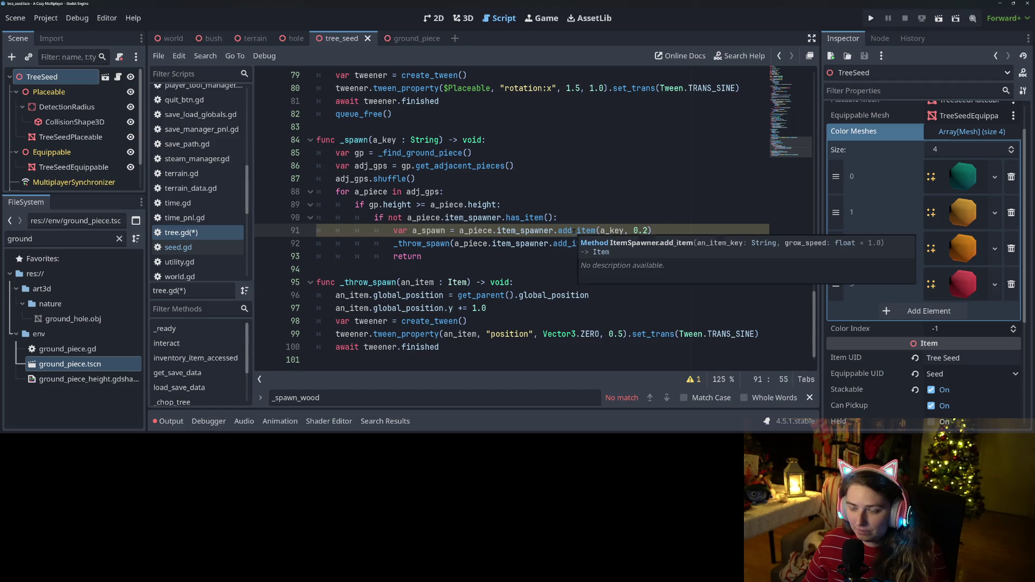
double_click(575, 231)
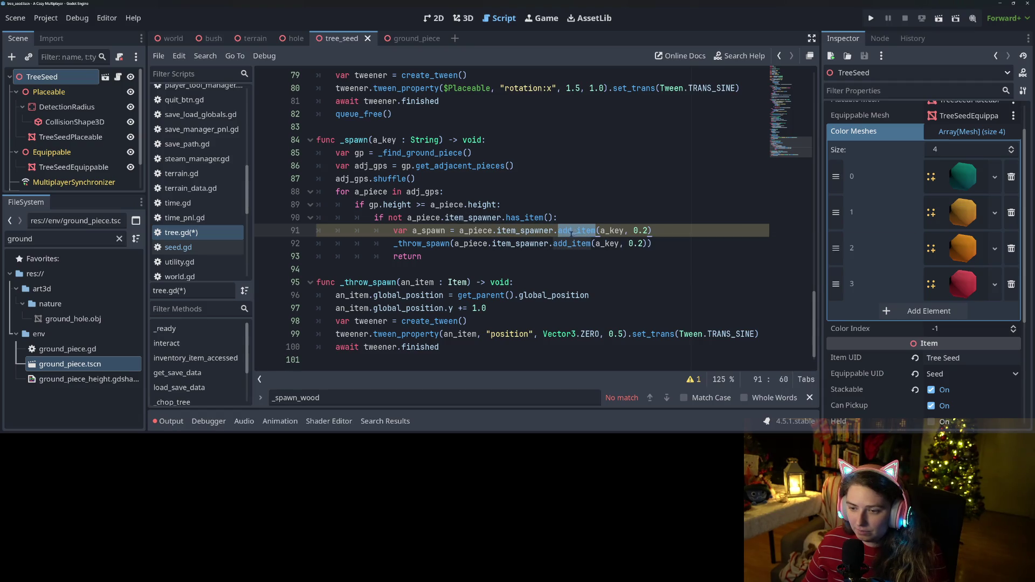
double_click(572, 244)
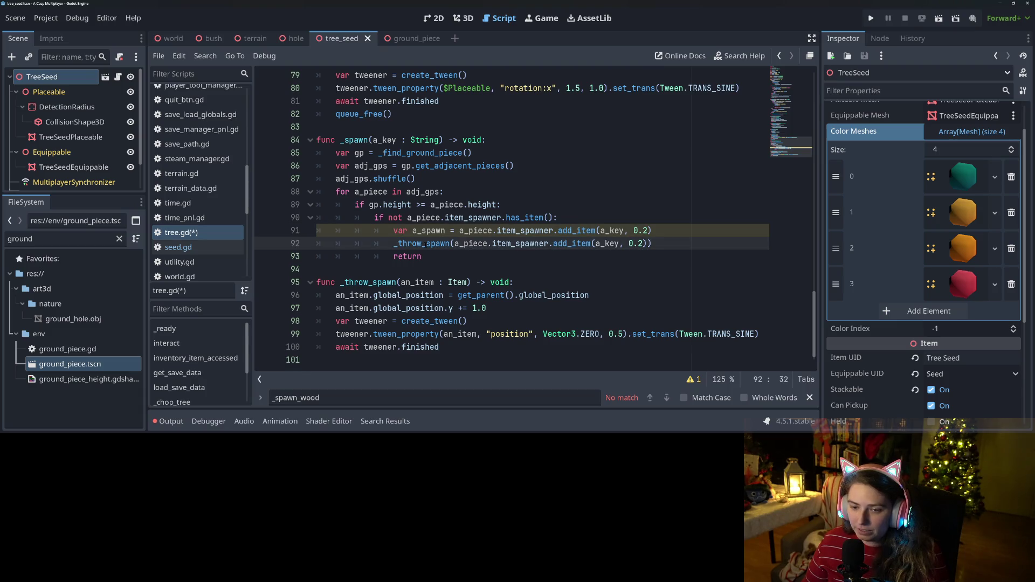
click(457, 231)
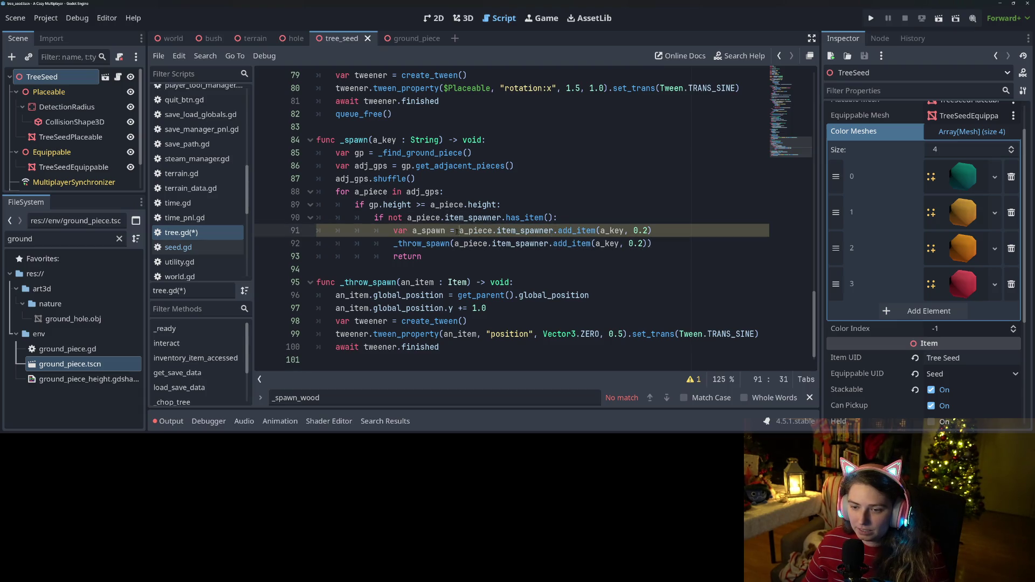
ctrl+click(569, 231)
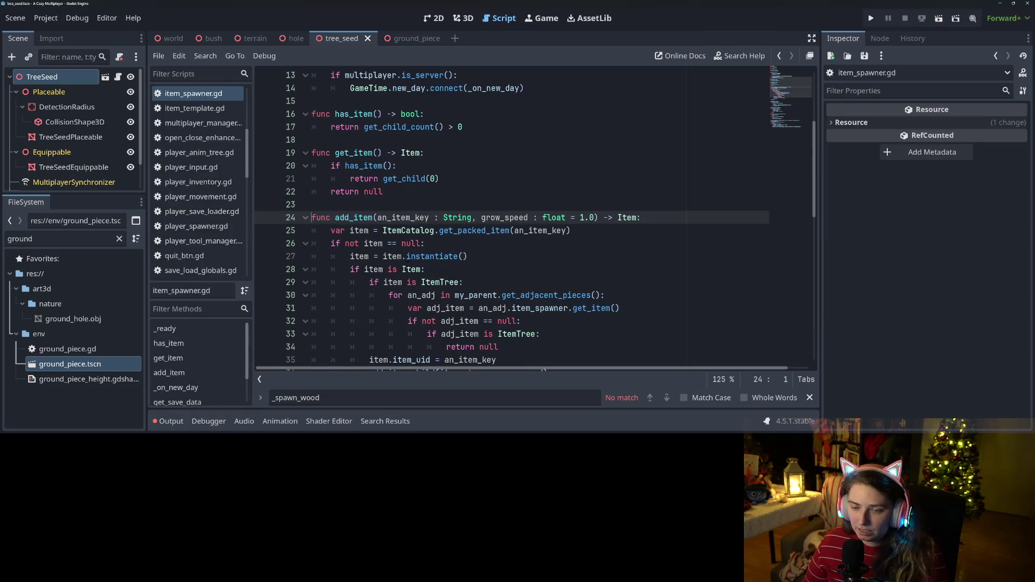
Step: Review add_item's an_item_key parameter and body in item_spawner.gd
scroll(403, 178, down, 1)
double_click(404, 178)
scroll(403, 179, down, 1)
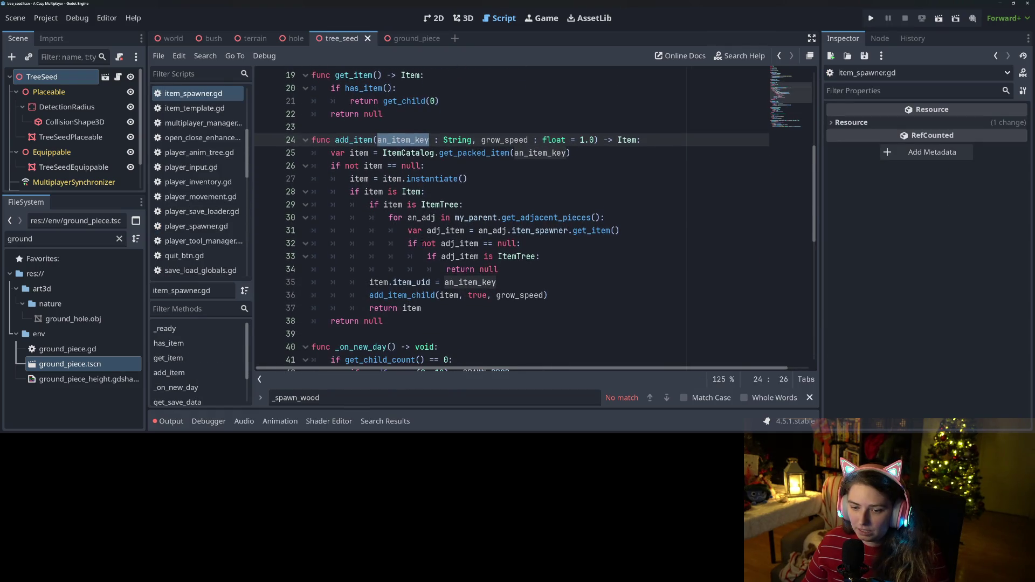
scroll(403, 179, up, 2)
scroll(403, 178, down, 1)
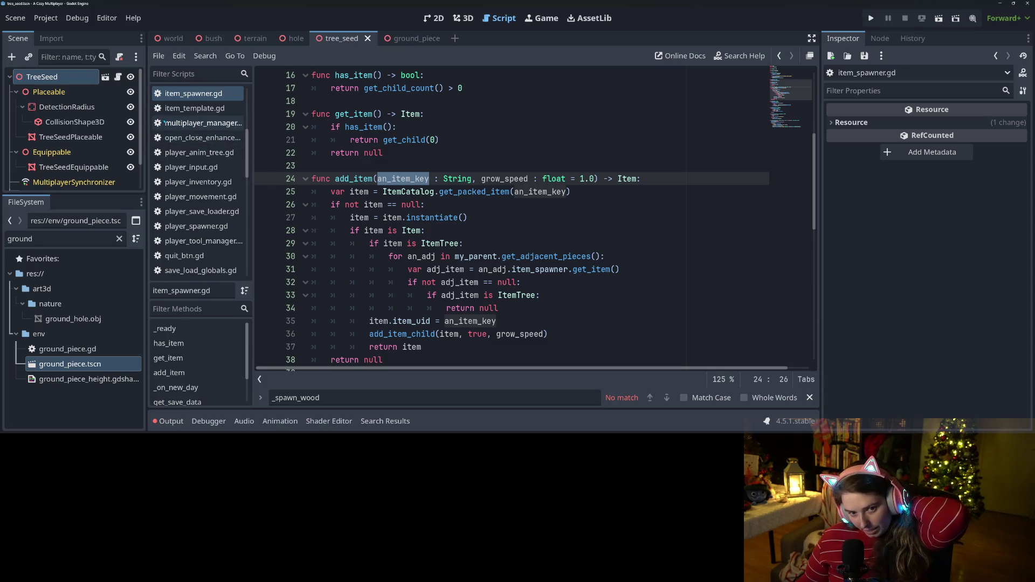
scroll(193, 169, down, 5)
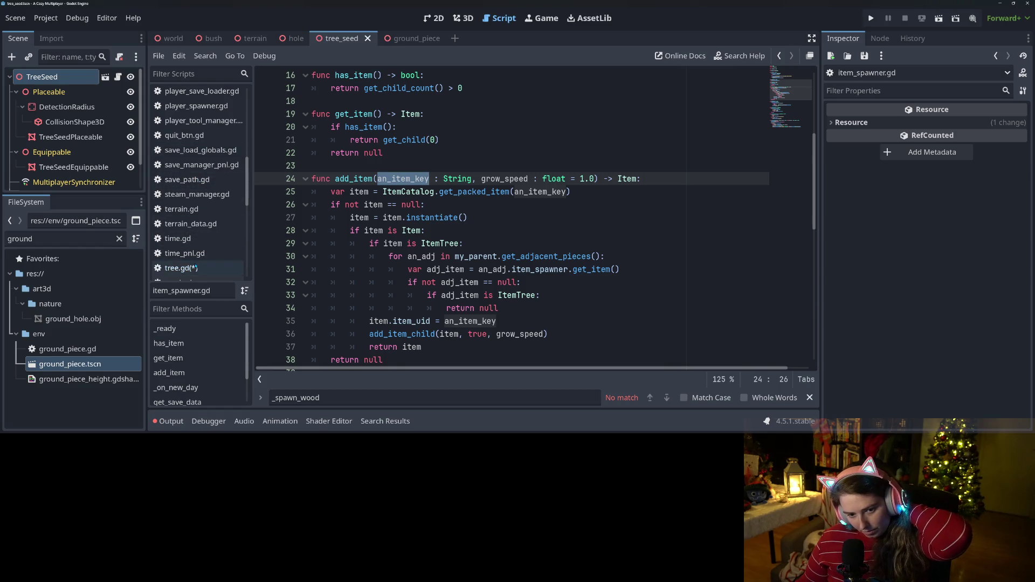
Step: Back in tree.gd, pass a_spawn to _throw_spawn with a blank line above it
click(183, 268)
click(563, 245)
key(ctrl+shift+z)
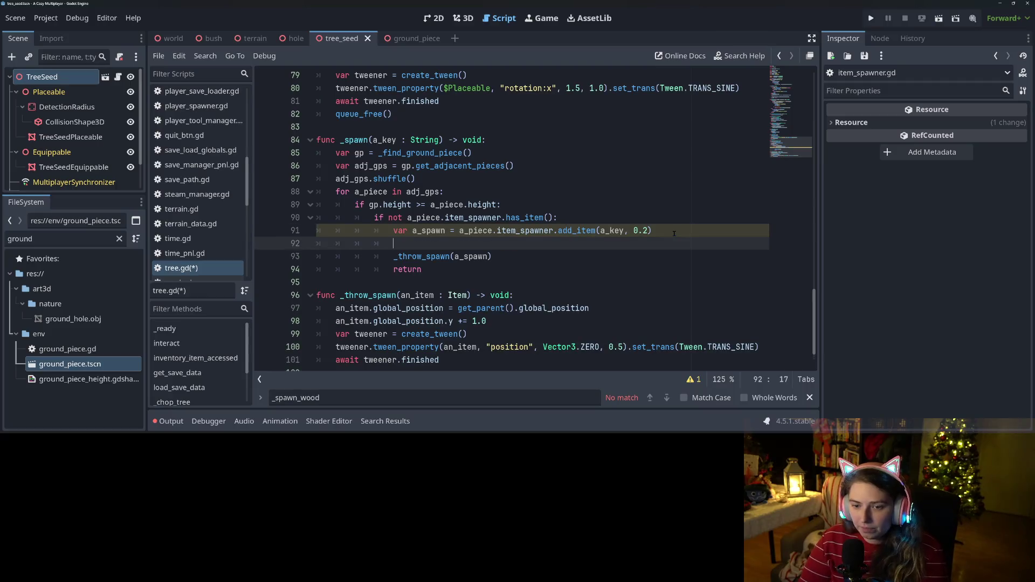
Step: Add 'if a_spawn is Seed:' setting a_spawn.color_index = tree_color_index, and save tree.gd
text(_spawn is )
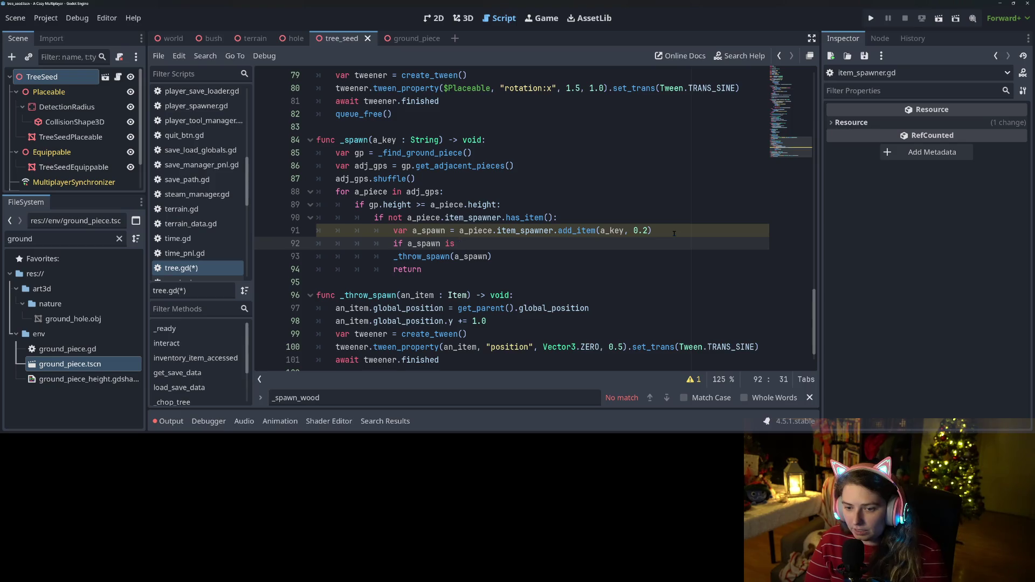
text(Seed)
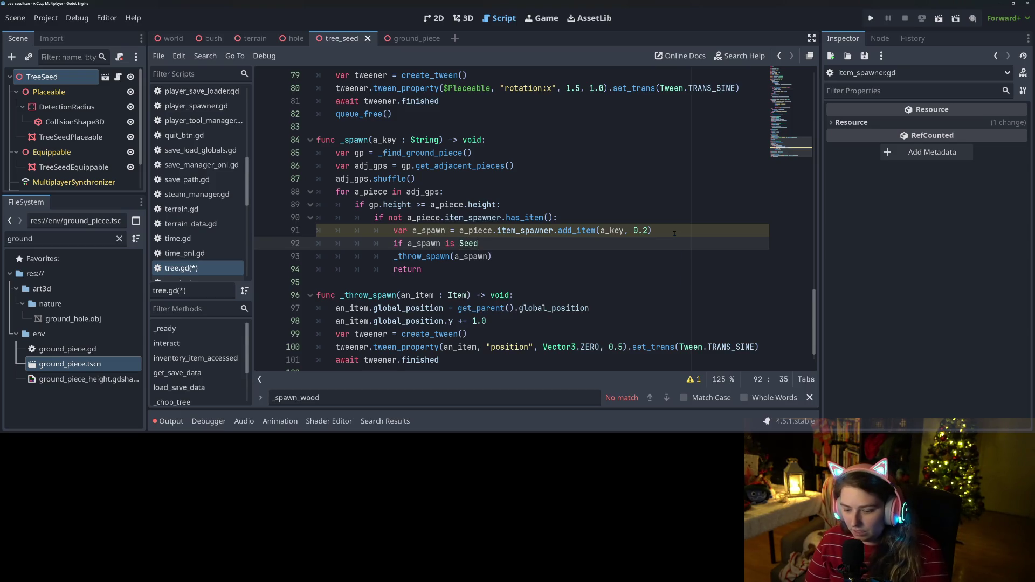
text(:)
key(Return)
text(a_spawn.color_index )
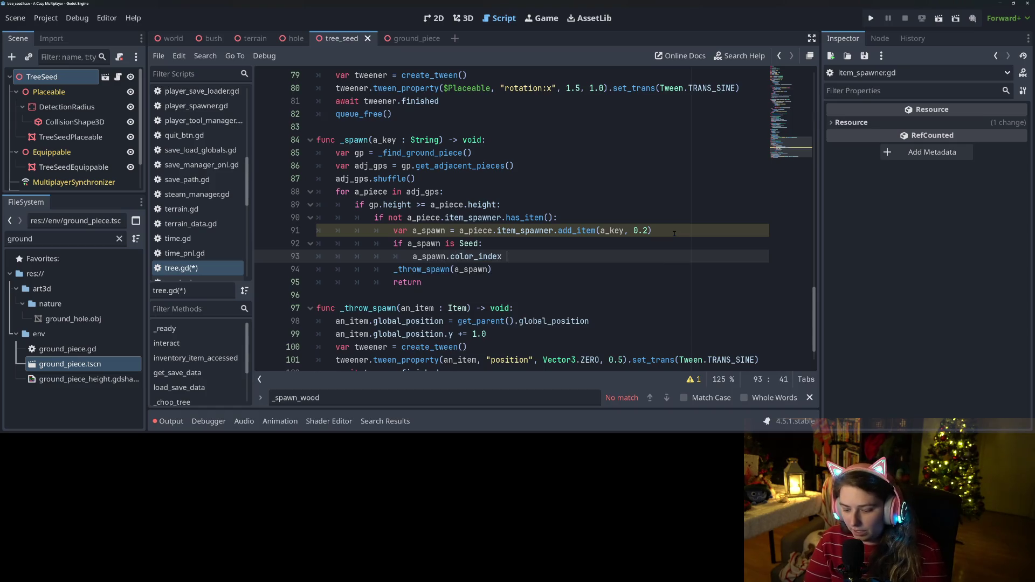
text(= tre)
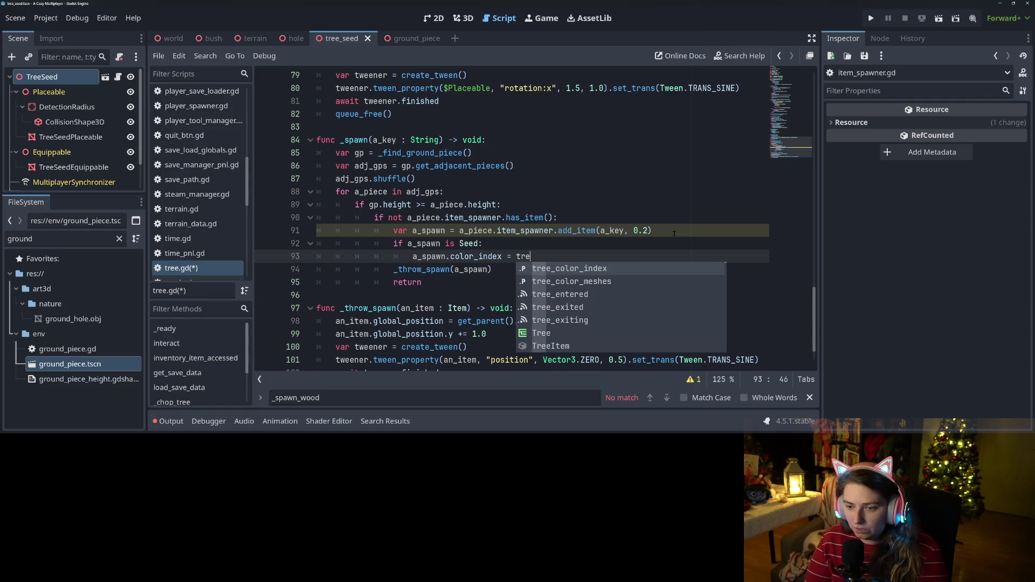
key(Return)
key(ctrl+s)
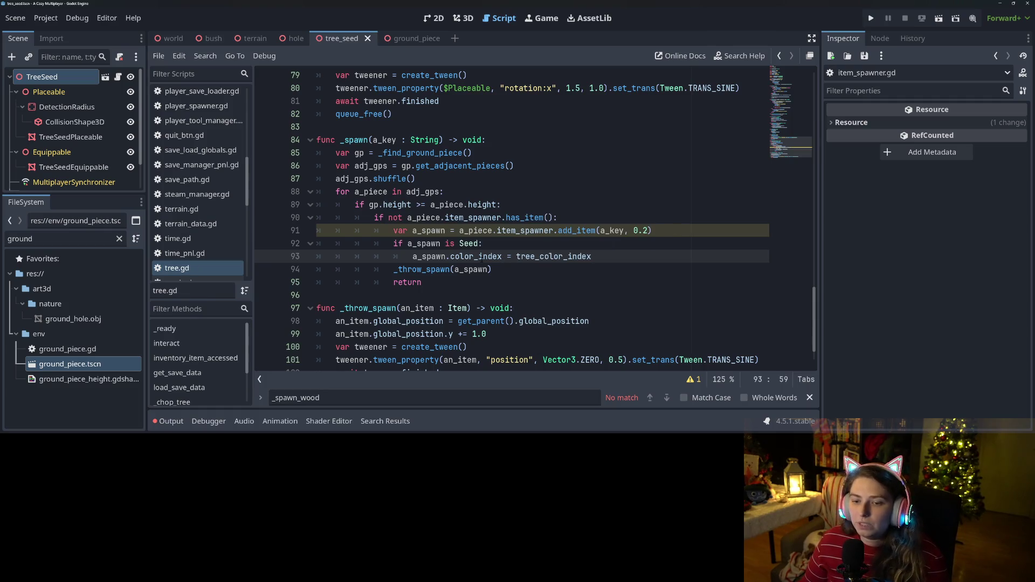
Step: Review the new Seed check, tree_color_index and the a_spawn throw call in tree.gd
mouse_move(472, 258)
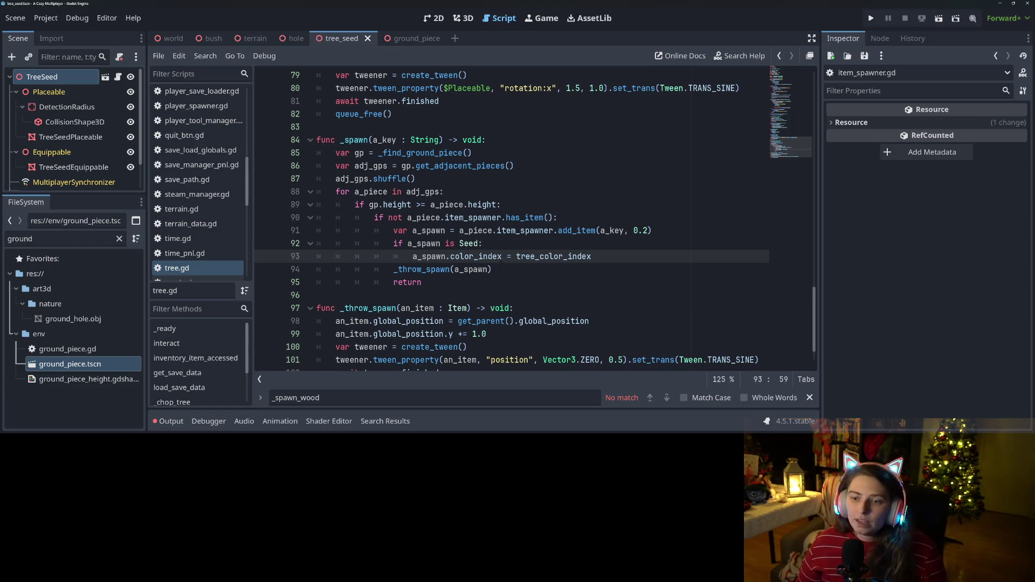
mouse_move(592, 257)
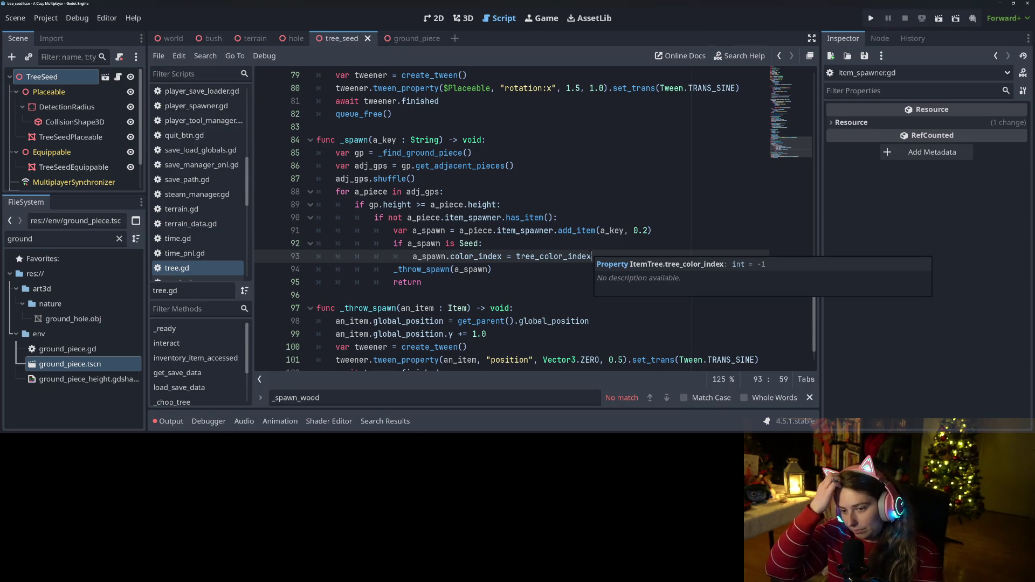
click(581, 266)
click(539, 256)
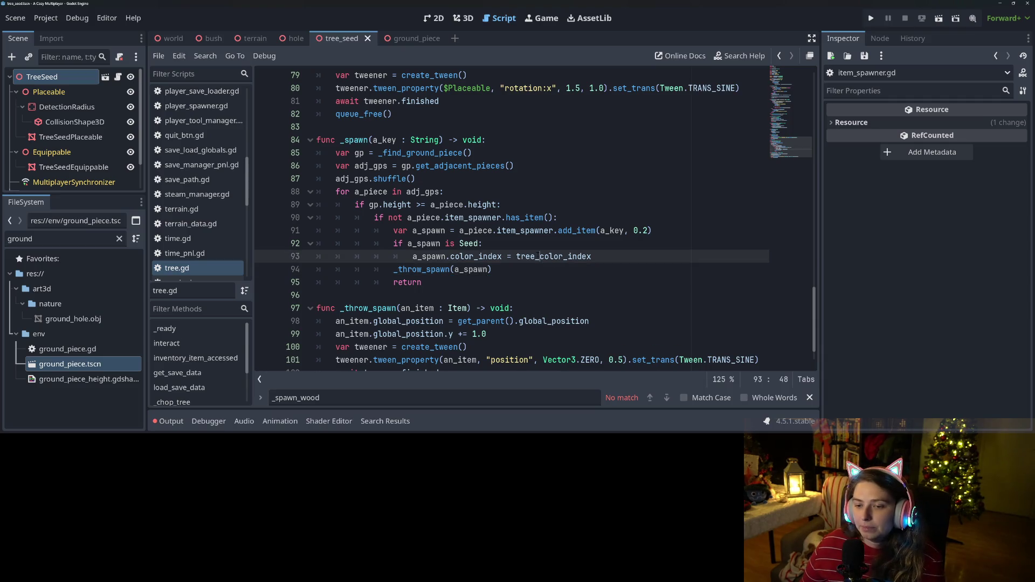
click(426, 243)
click(468, 243)
click(553, 257)
click(473, 269)
mouse_move(474, 269)
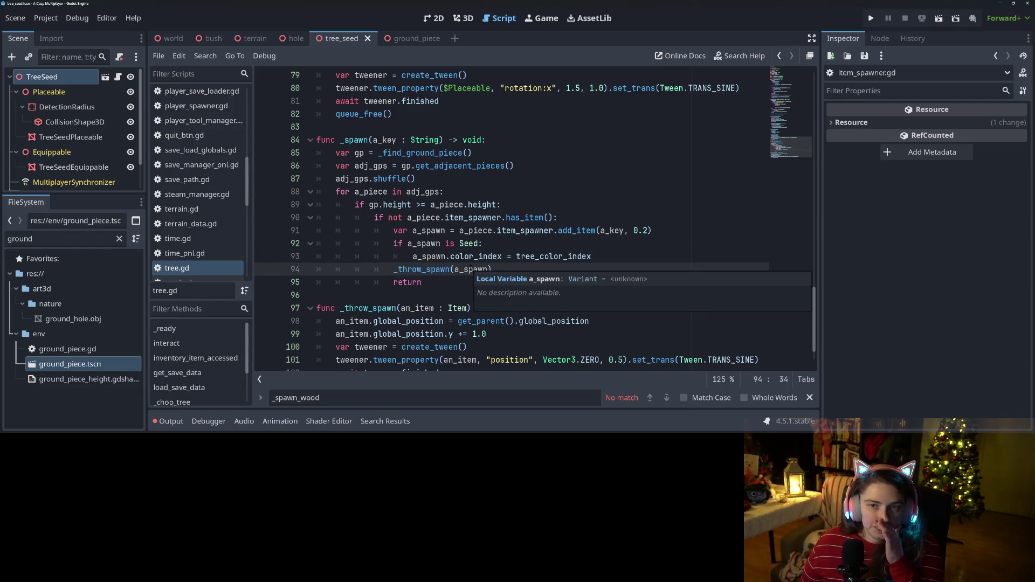
scroll(473, 269, down, 1)
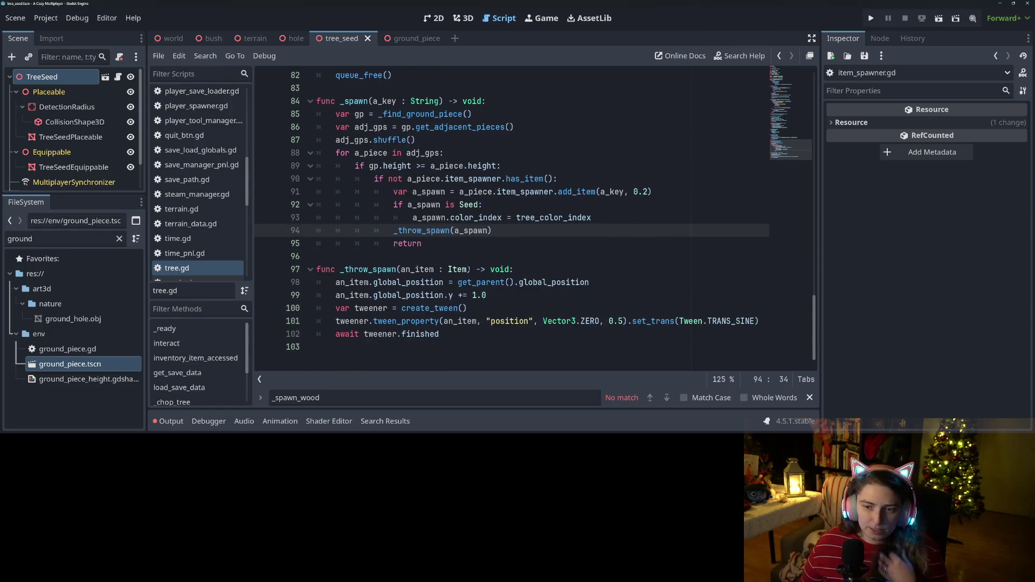
scroll(482, 261, up, 2)
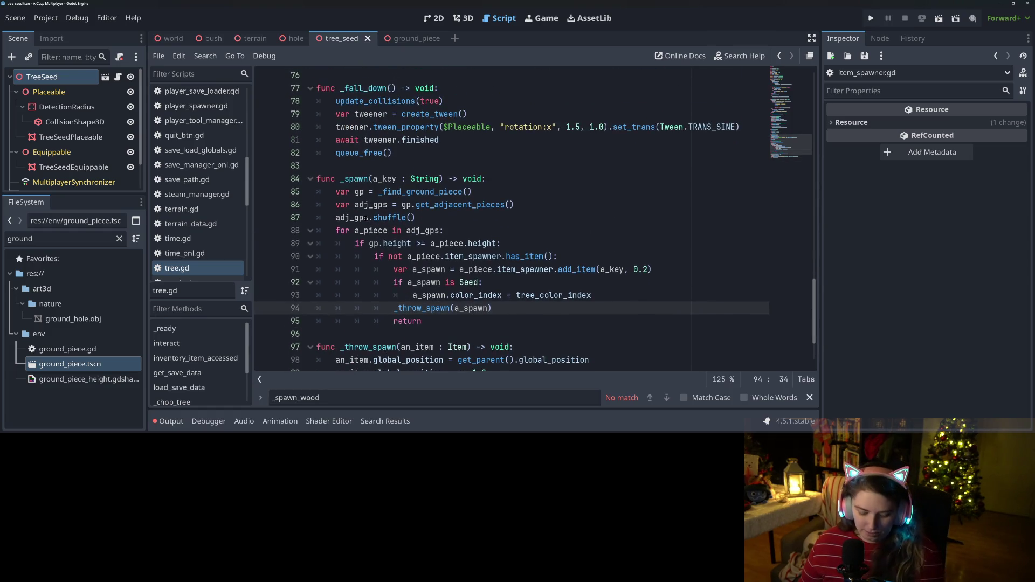
Step: Run the project, start a new game and maximize the game window
mouse_move(366, 218)
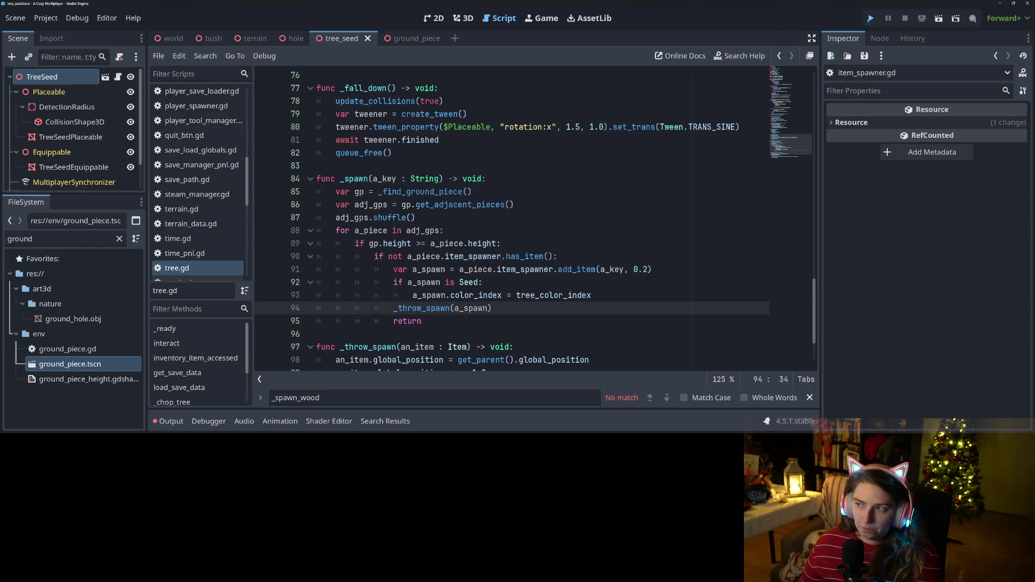
click(870, 18)
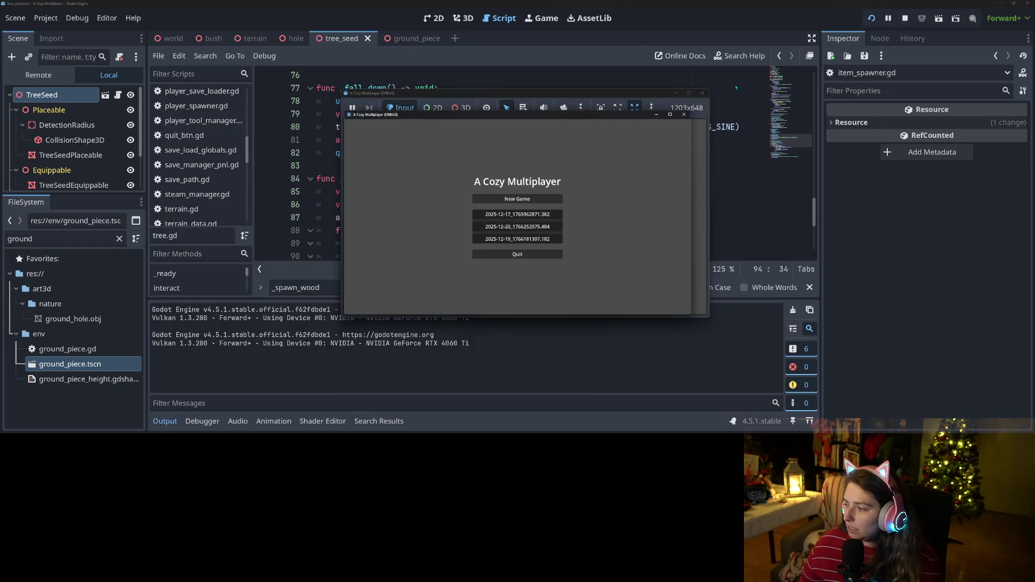
click(689, 93)
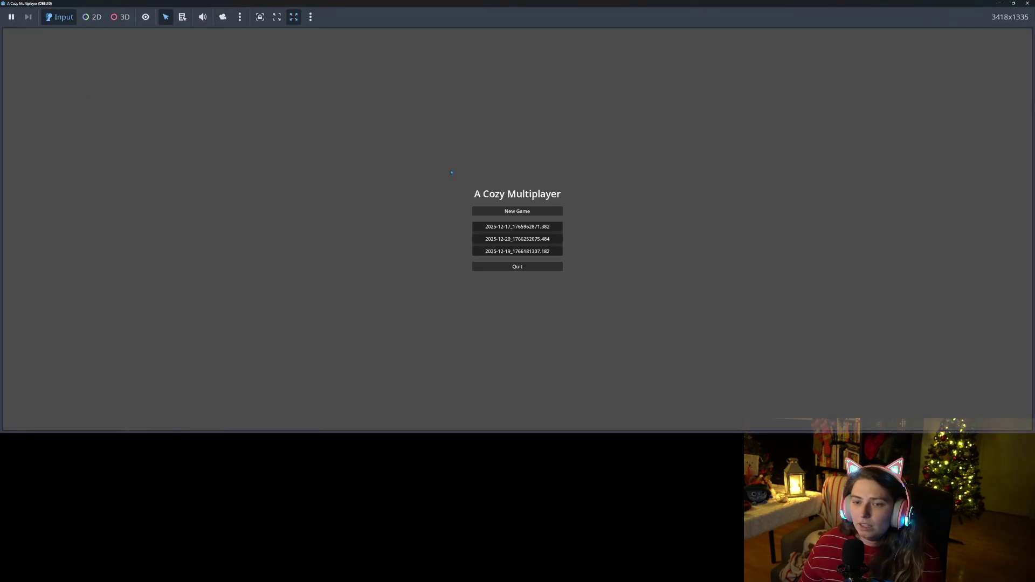
click(522, 215)
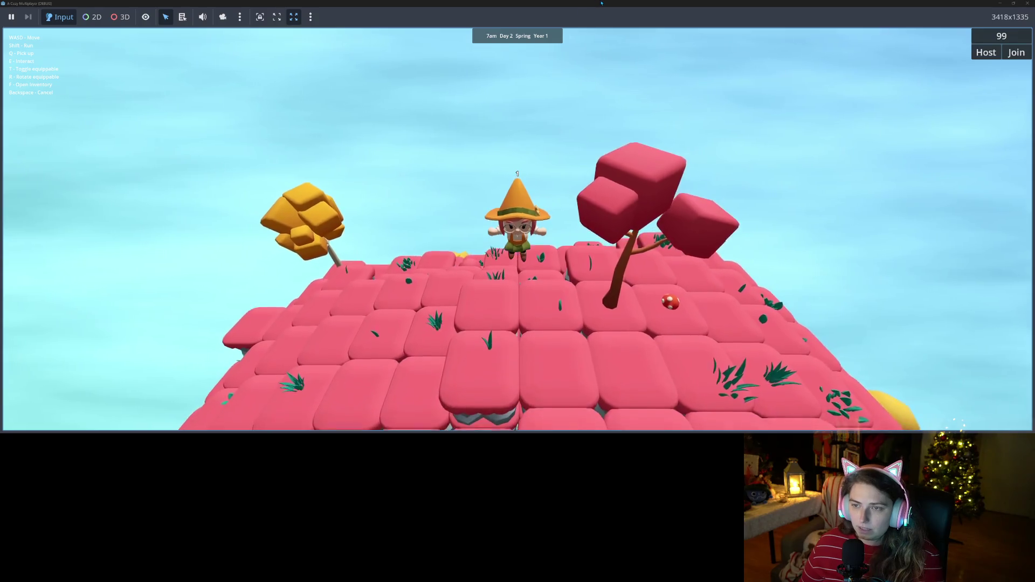
key(super+Down)
key(super+Up)
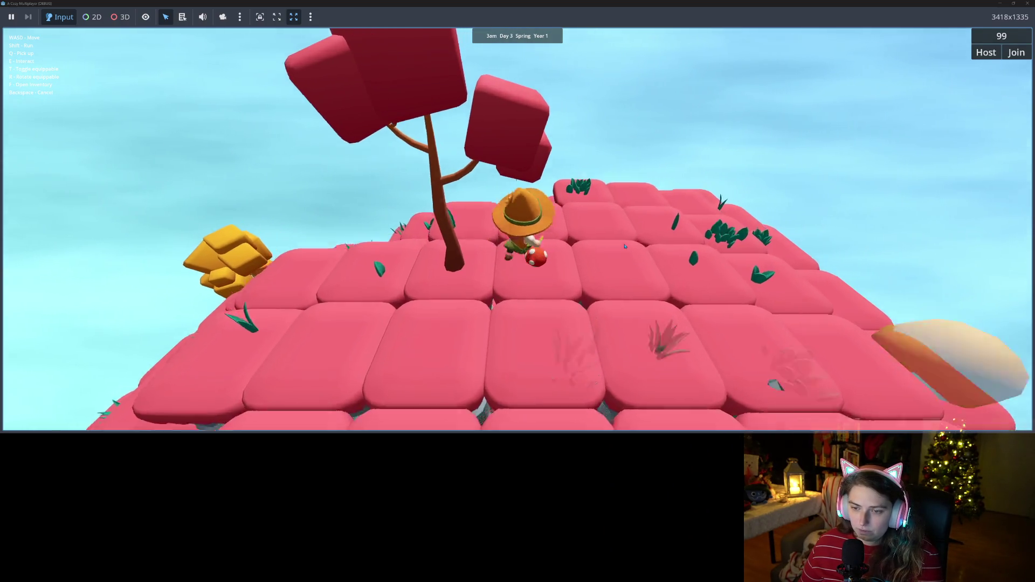
Step: Walk the character to use the tree, then reveal the debugger's global_position error
key(s)
key(w)
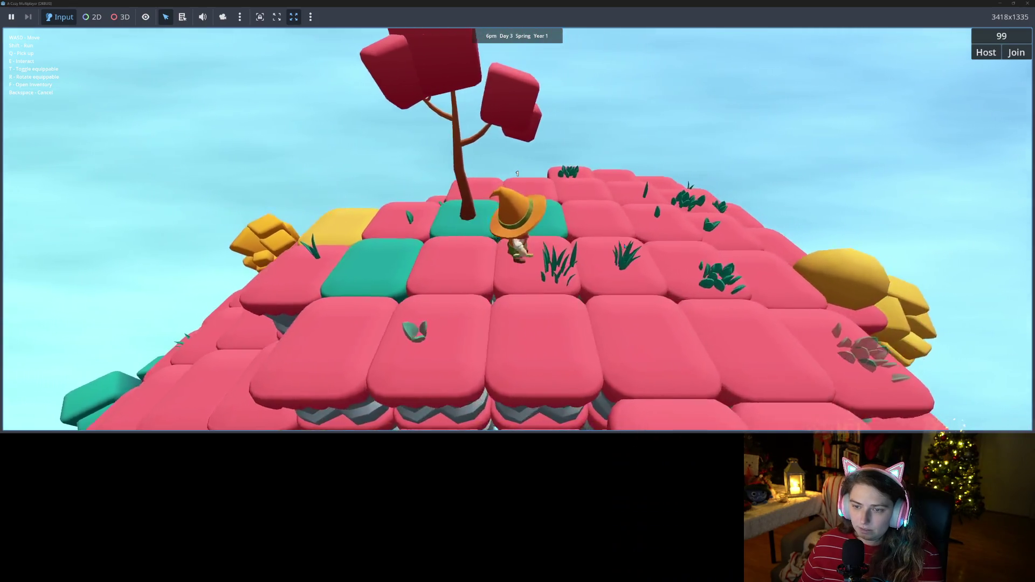
key(s)
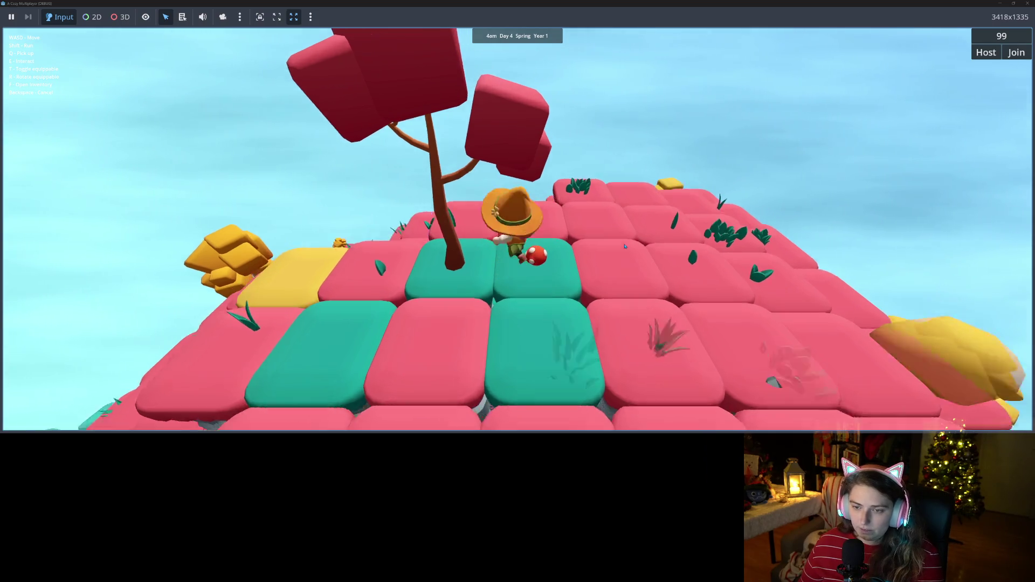
key(w)
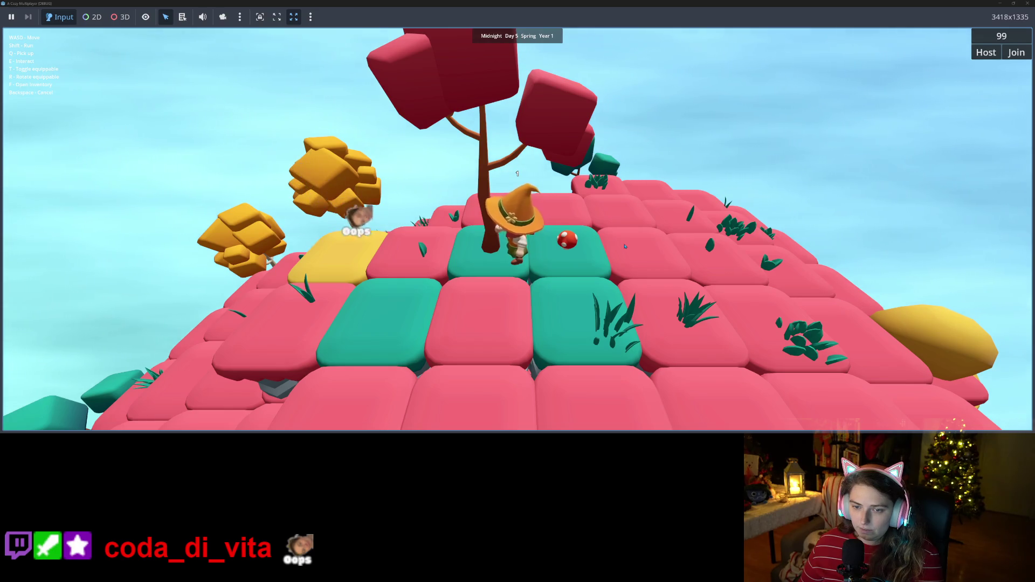
mouse_move(652, 3)
mouse_down()
mouse_move(797, 68)
mouse_move(749, 139)
mouse_move(742, 207)
mouse_up()
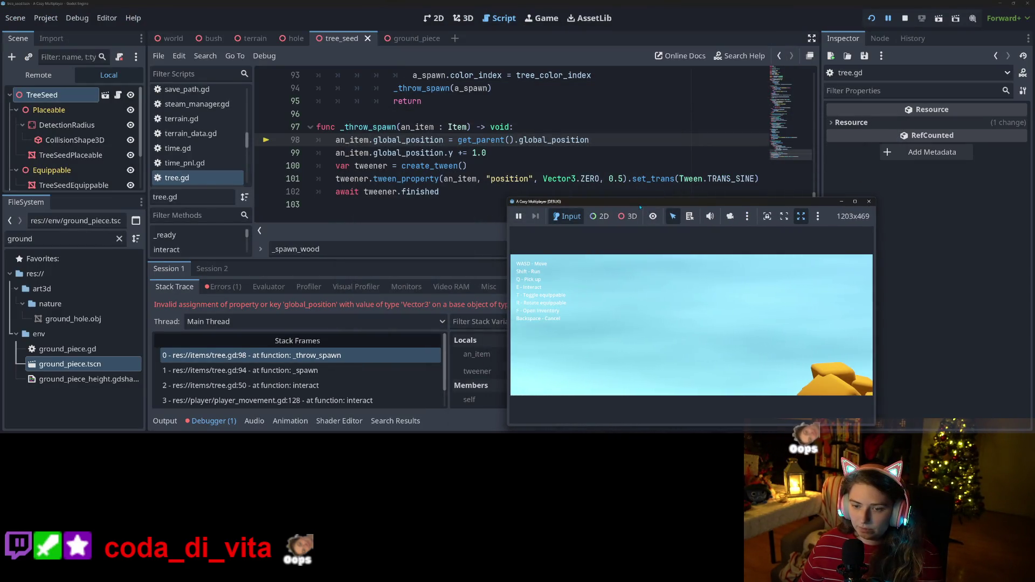
Step: Stop the running game to end the debug session and bring up item_catalog.gd
drag(640, 206, 736, 146)
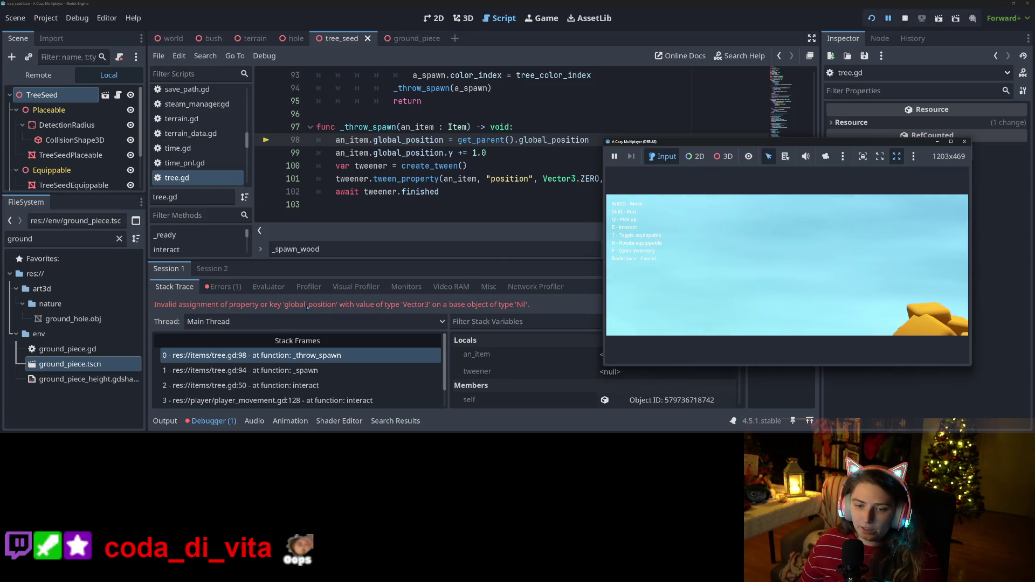
click(907, 21)
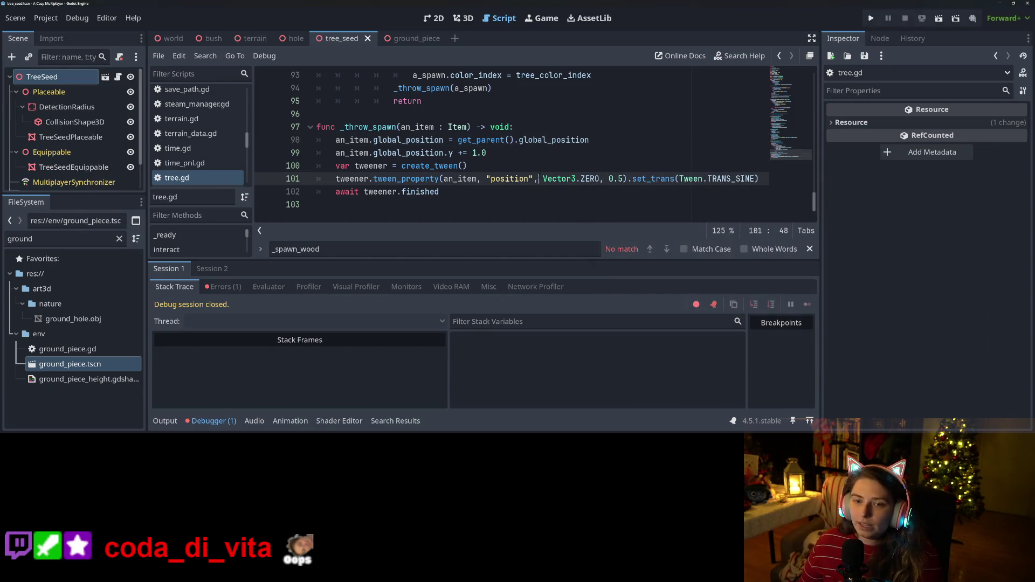
scroll(512, 146, up, 2)
scroll(183, 159, up, 4)
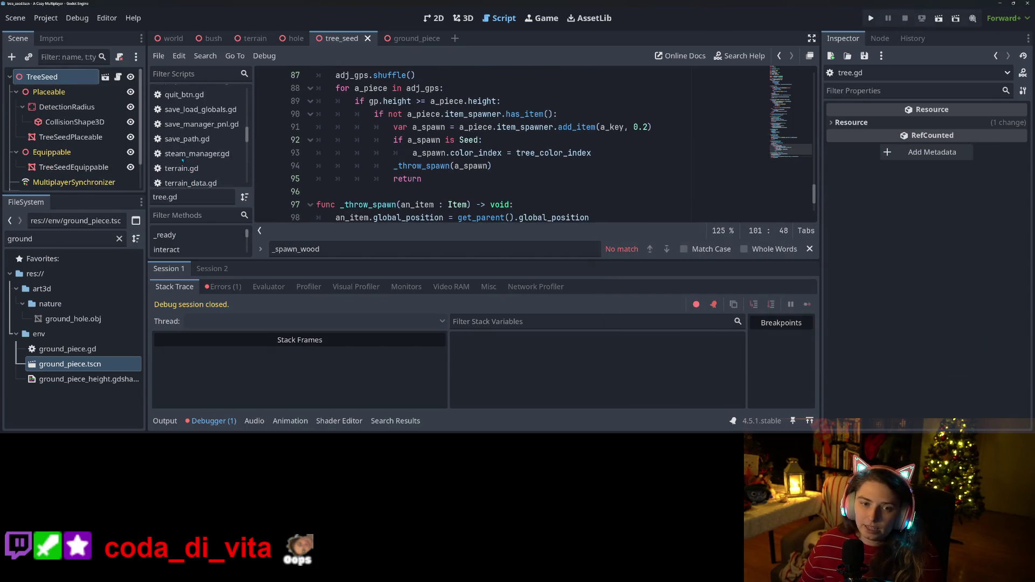
scroll(182, 159, up, 5)
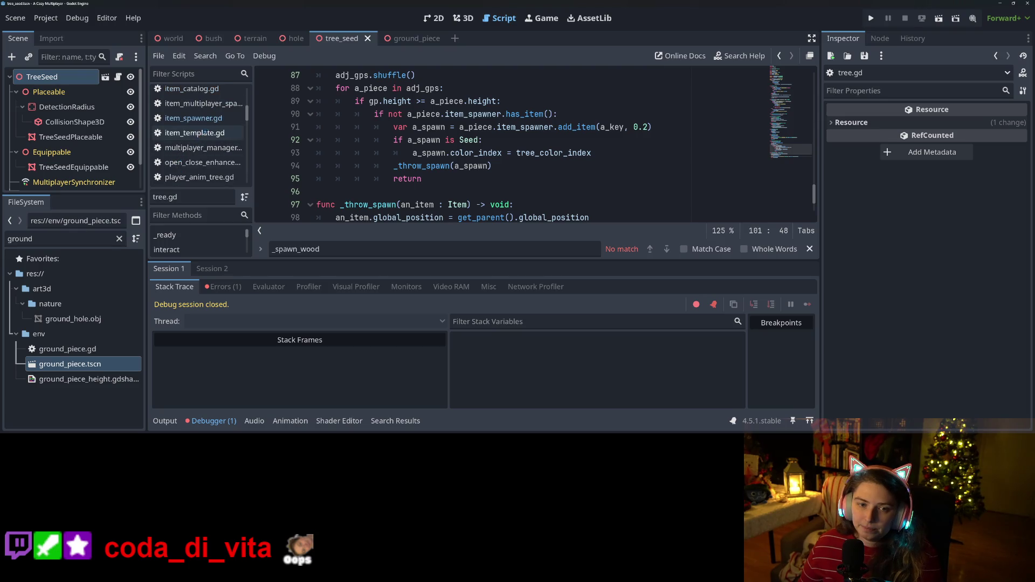
click(206, 89)
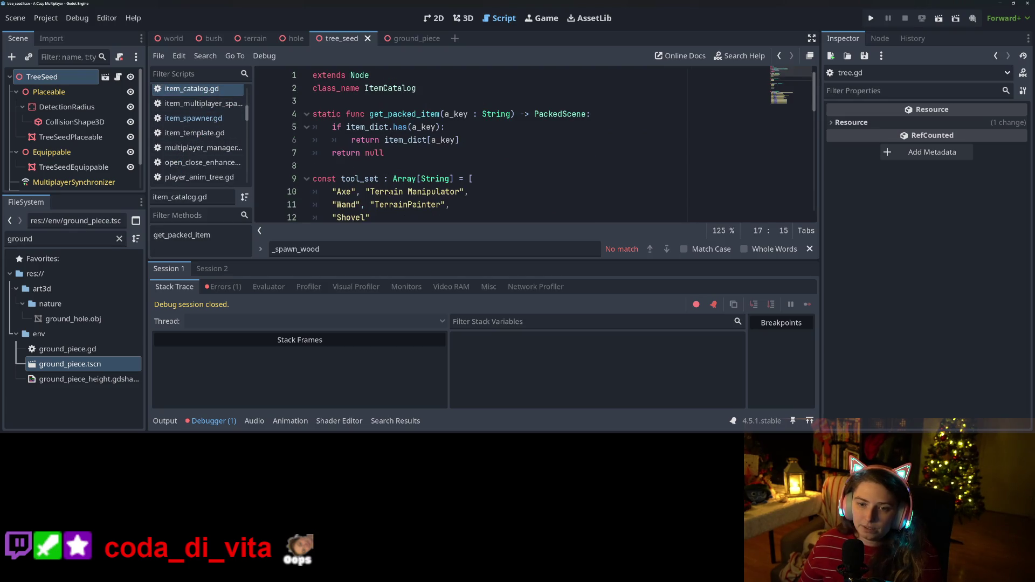
Step: Add a "Tree Seed" entry preloading res://items/tree_seed.tscn after Tree_1B, and save
scroll(389, 192, down, 11)
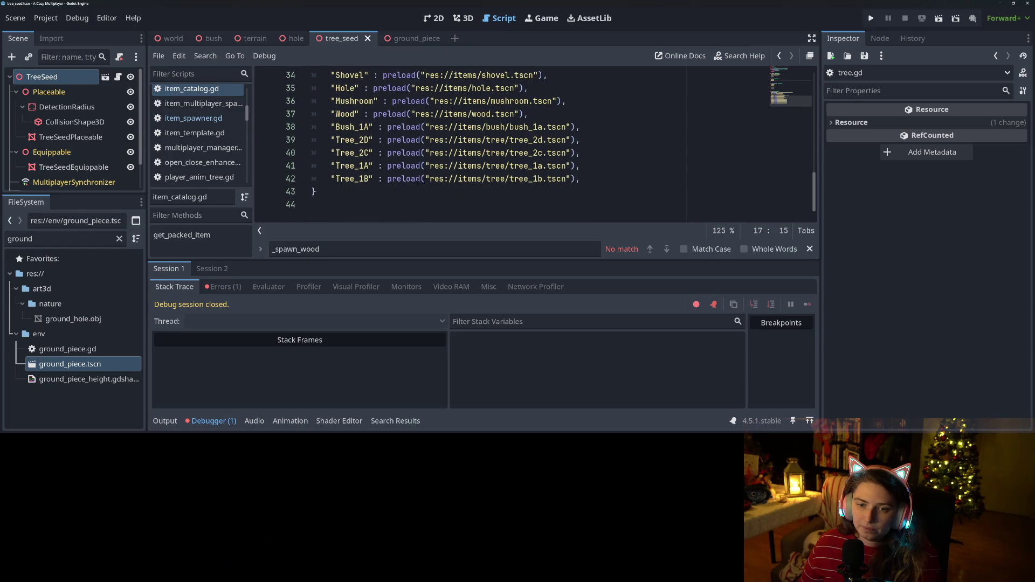
click(612, 183)
key(Return)
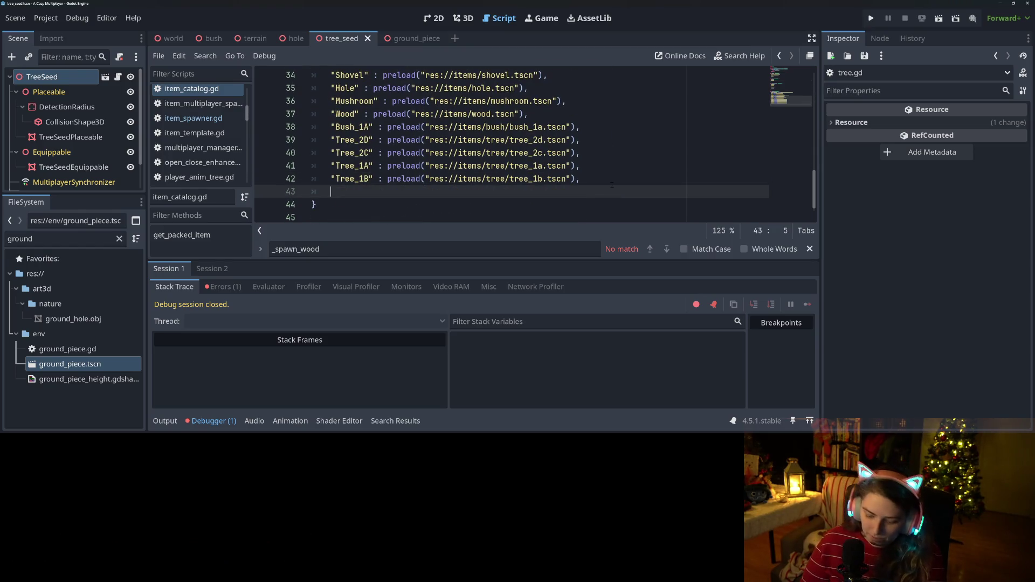
text(Tree Seed" )
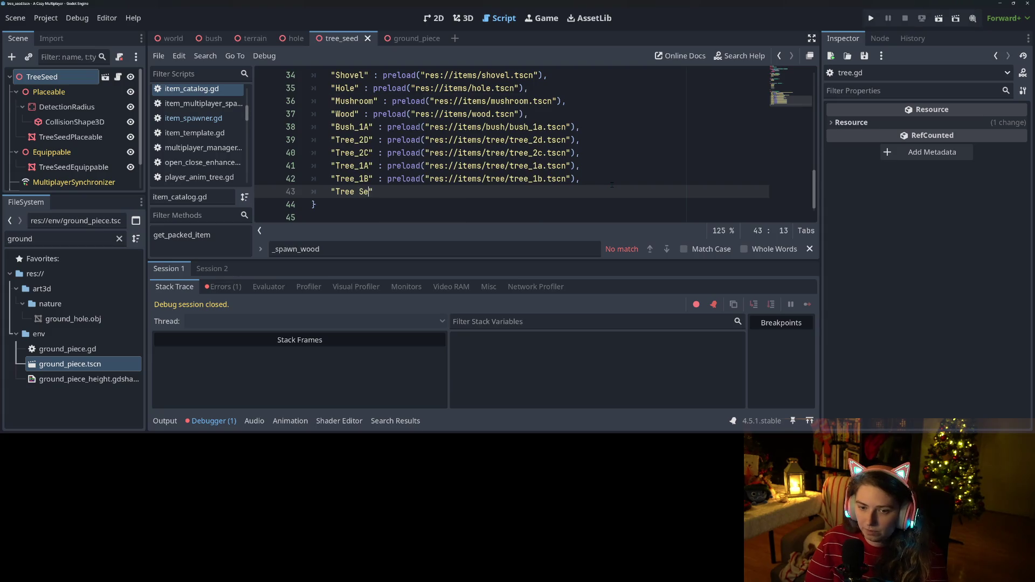
text(: pre)
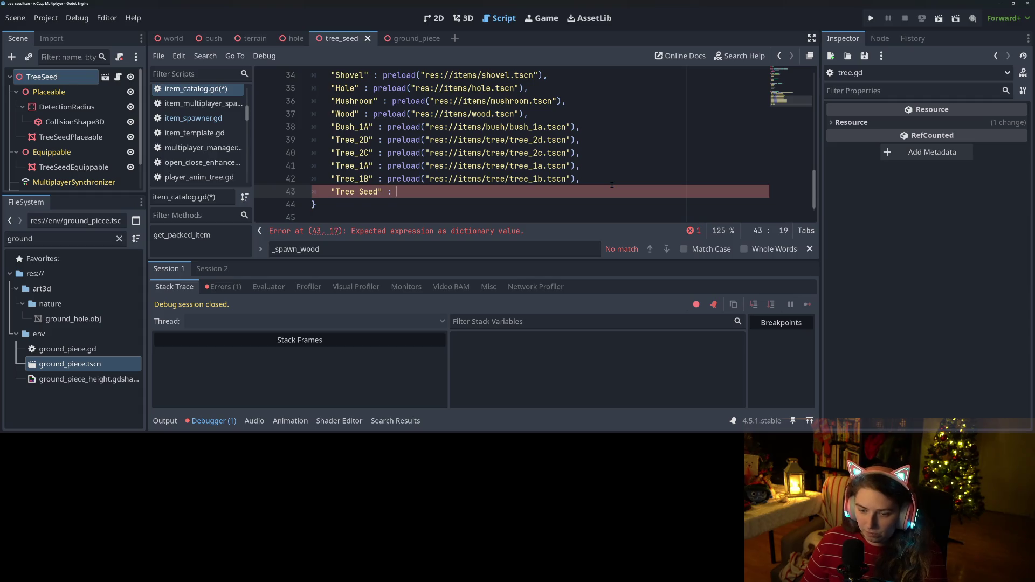
text(load(tree)
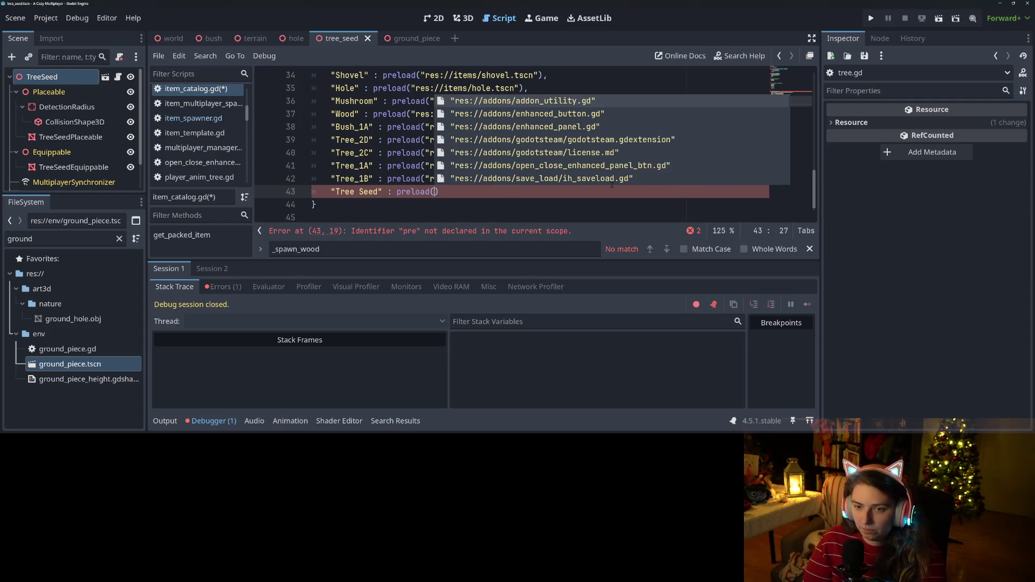
text(s)
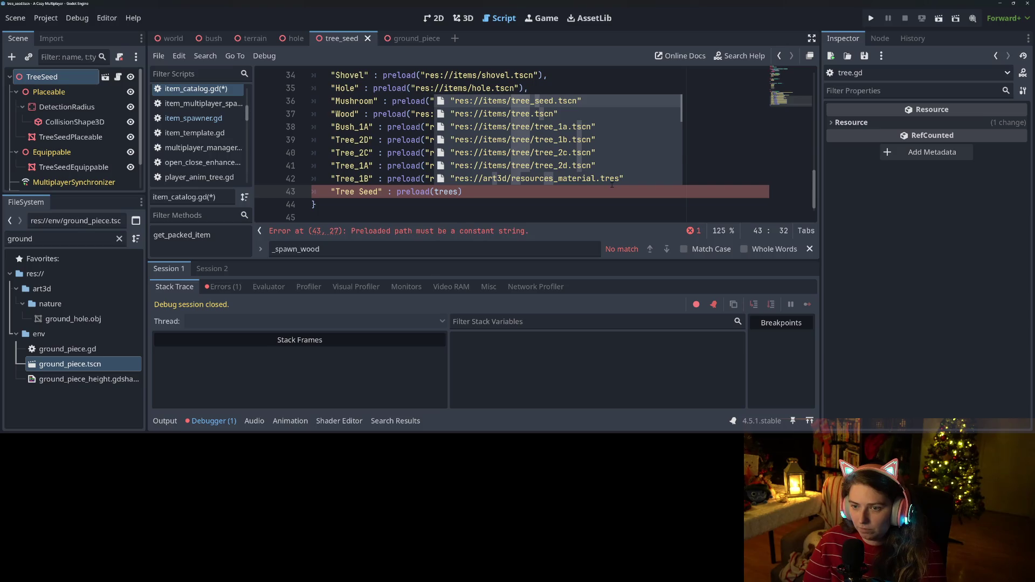
key(Return)
key(ctrl+s)
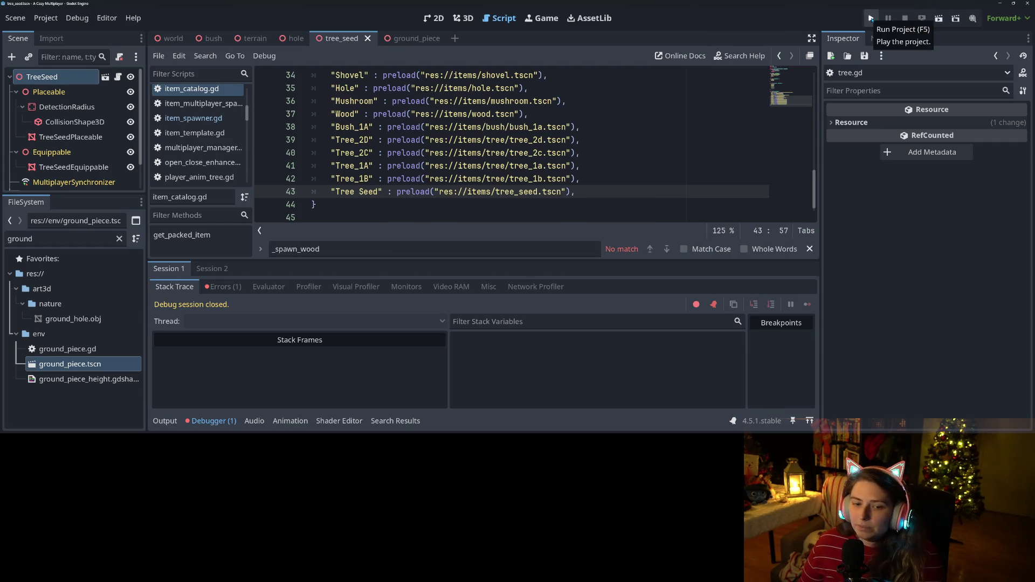
Step: Check the Errors list for the _throw_spawn Nil global_position error, then open ground_piece
click(236, 289)
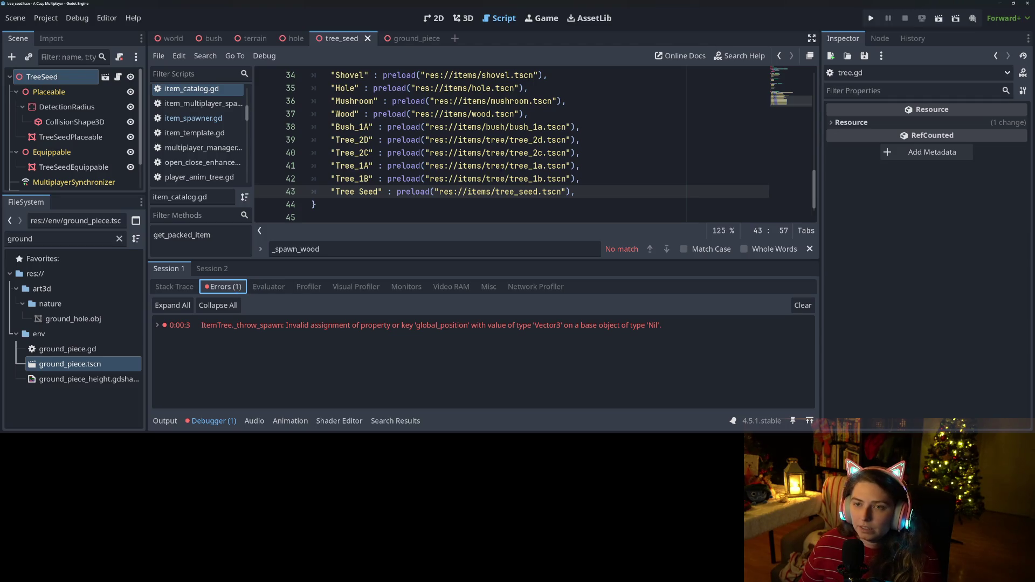
click(495, 166)
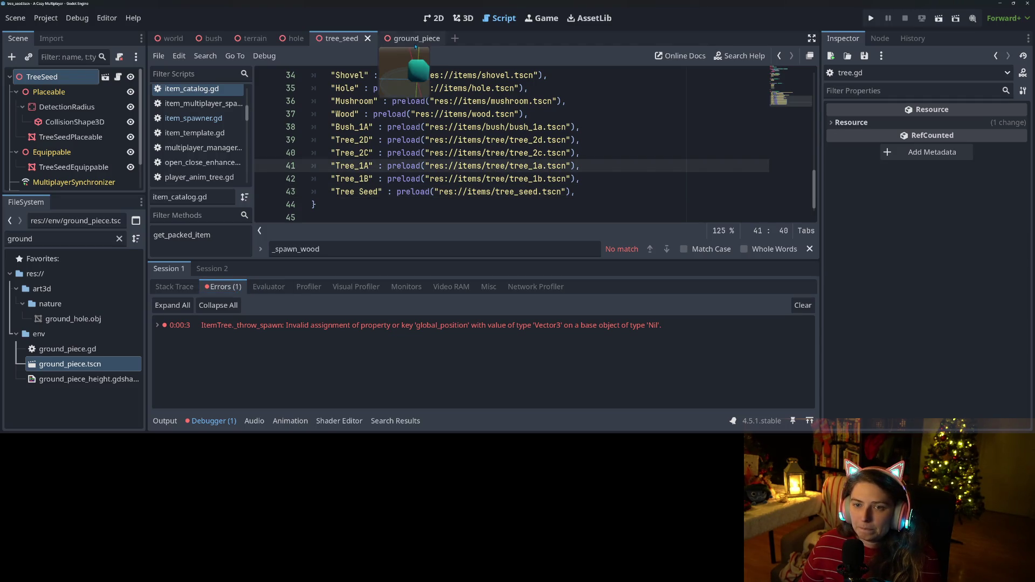
click(416, 45)
scroll(75, 129, up, 5)
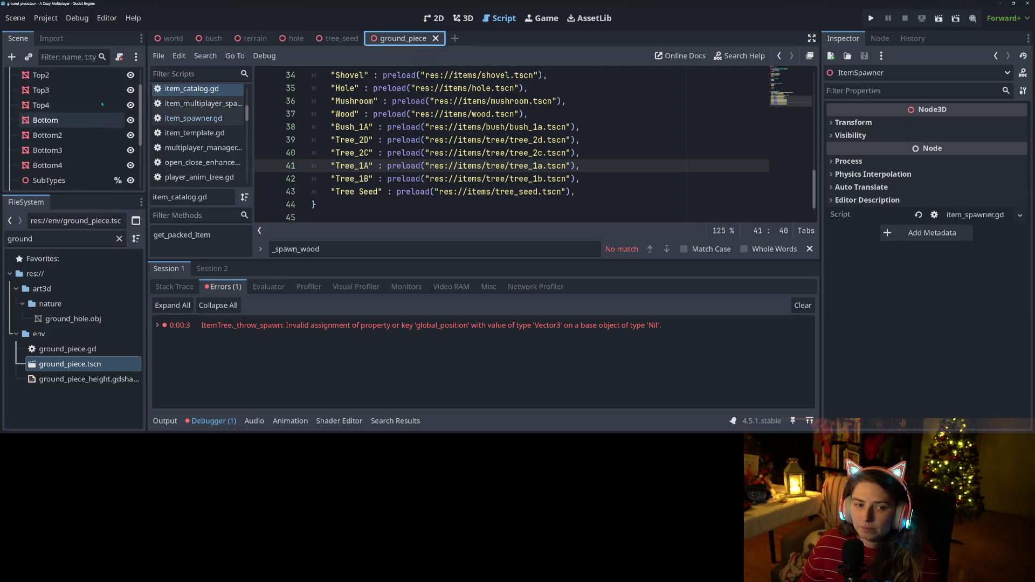
Step: Open ground_piece.gd with the debugger panel and find bar hidden
click(118, 77)
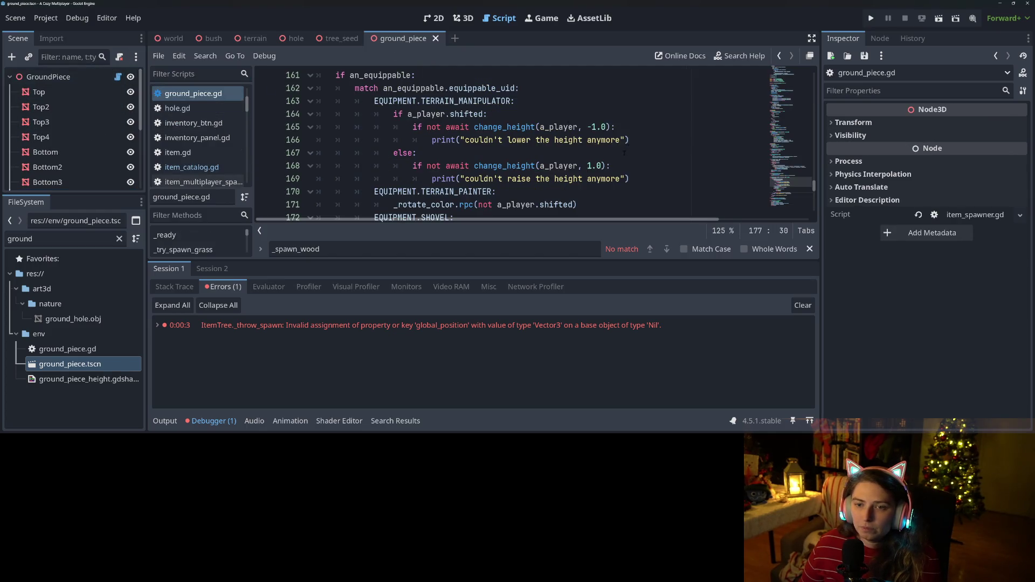
scroll(624, 152, up, 20)
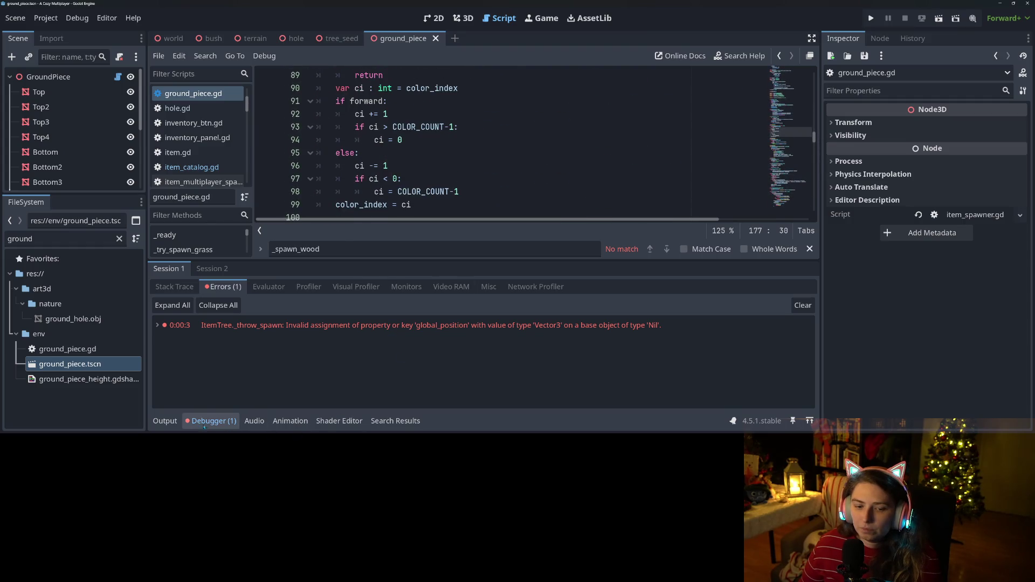
click(202, 421)
scroll(539, 242, up, 13)
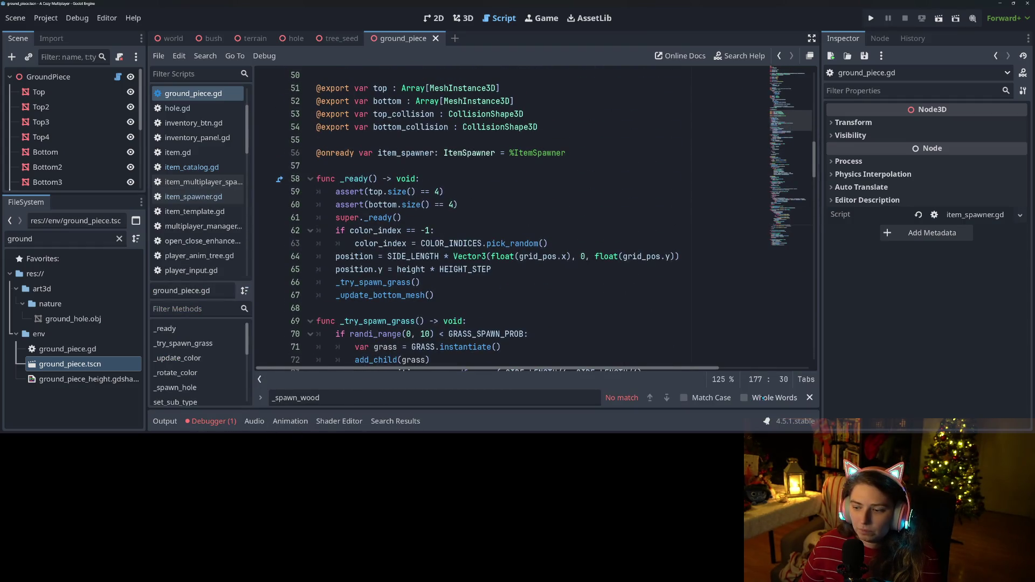
click(811, 400)
scroll(493, 264, up, 2)
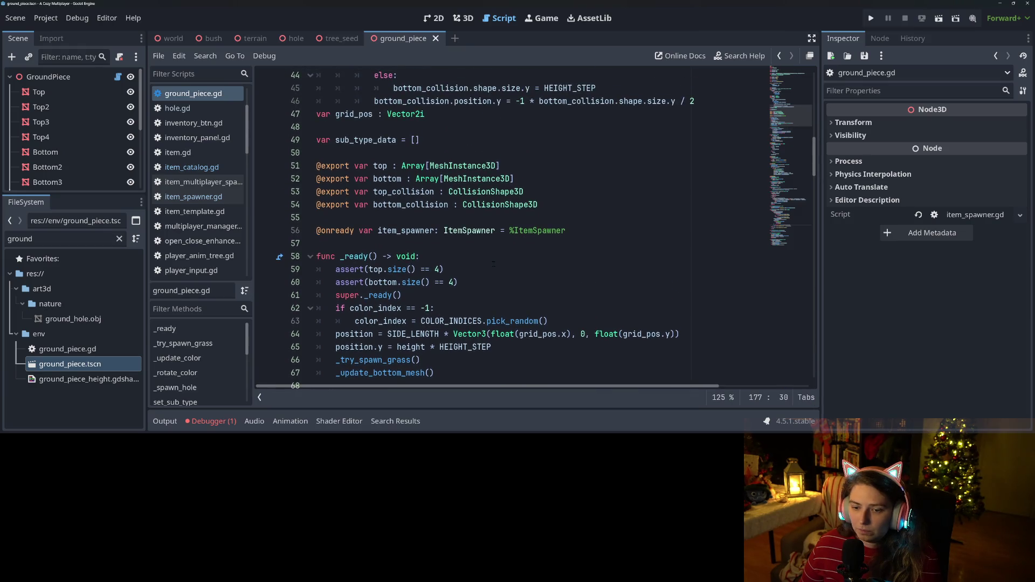
scroll(494, 264, down, 2)
Step: Trace COLOR_INDICES from the color_index check in _ready to its constant definition
click(368, 217)
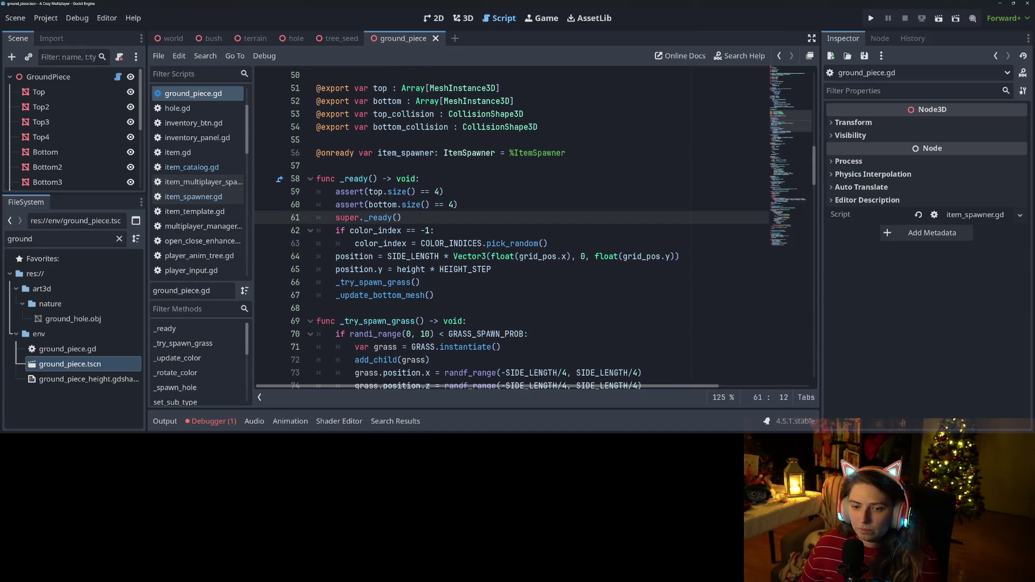
click(387, 231)
double_click(377, 230)
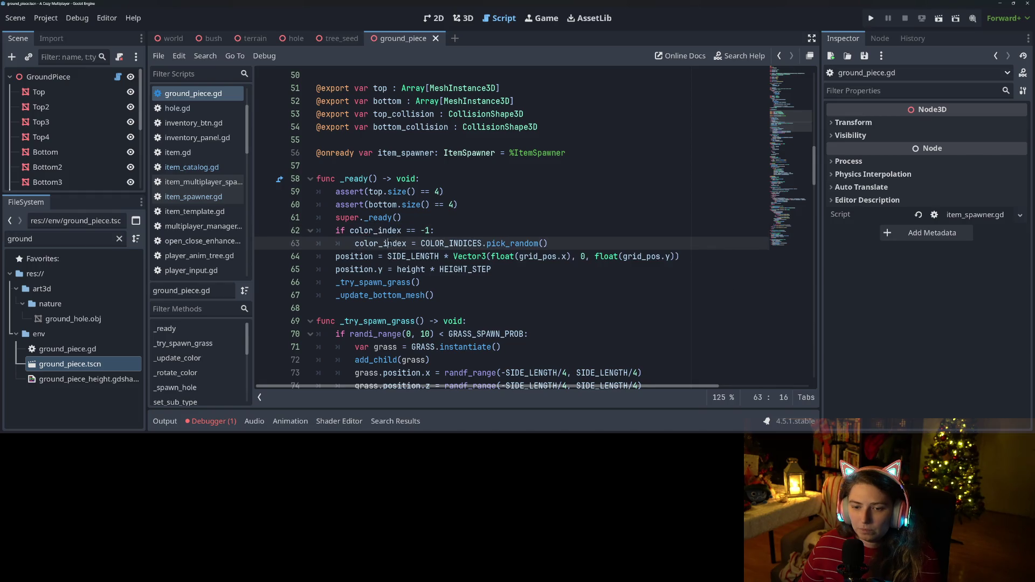
double_click(451, 243)
scroll(474, 260, up, 10)
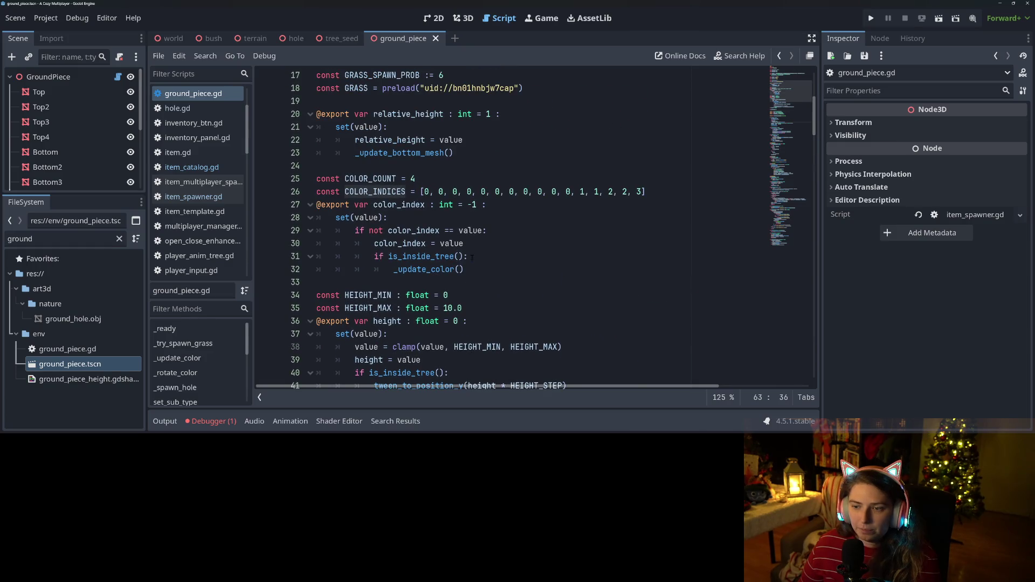
click(650, 191)
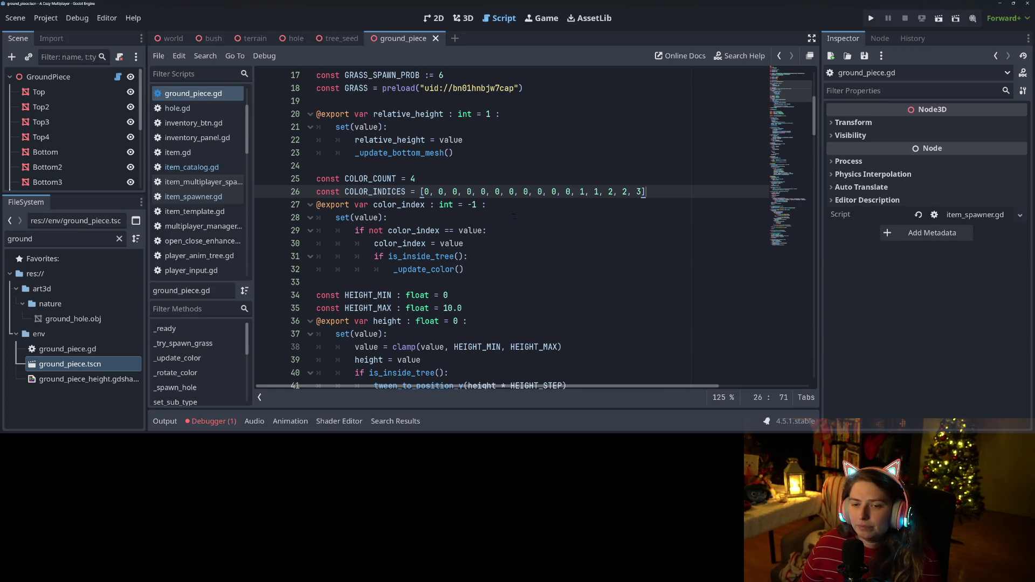
scroll(514, 216, down, 14)
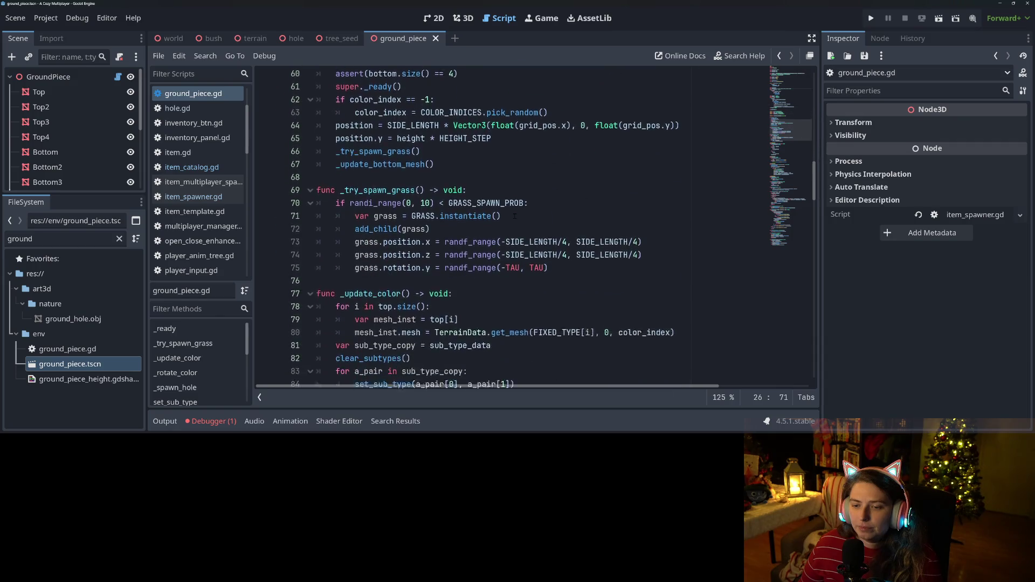
scroll(515, 215, up, 2)
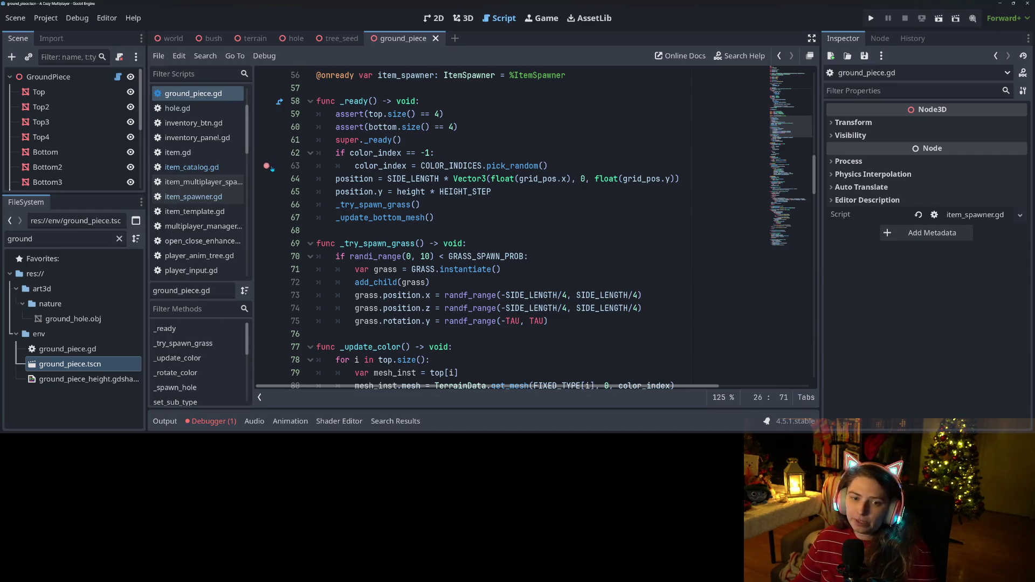
click(871, 19)
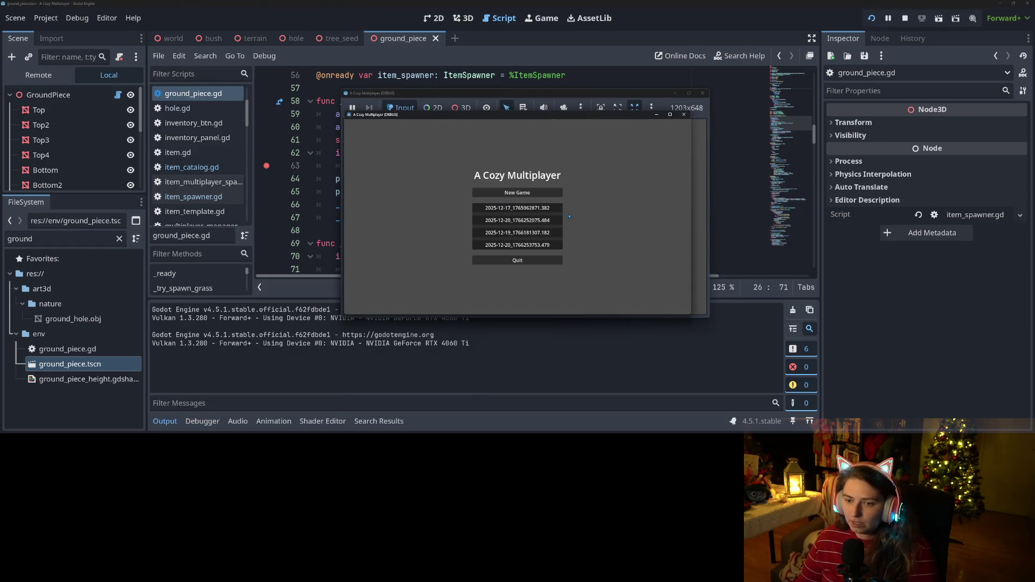
Step: Start a new game world, then stop the test run
click(517, 193)
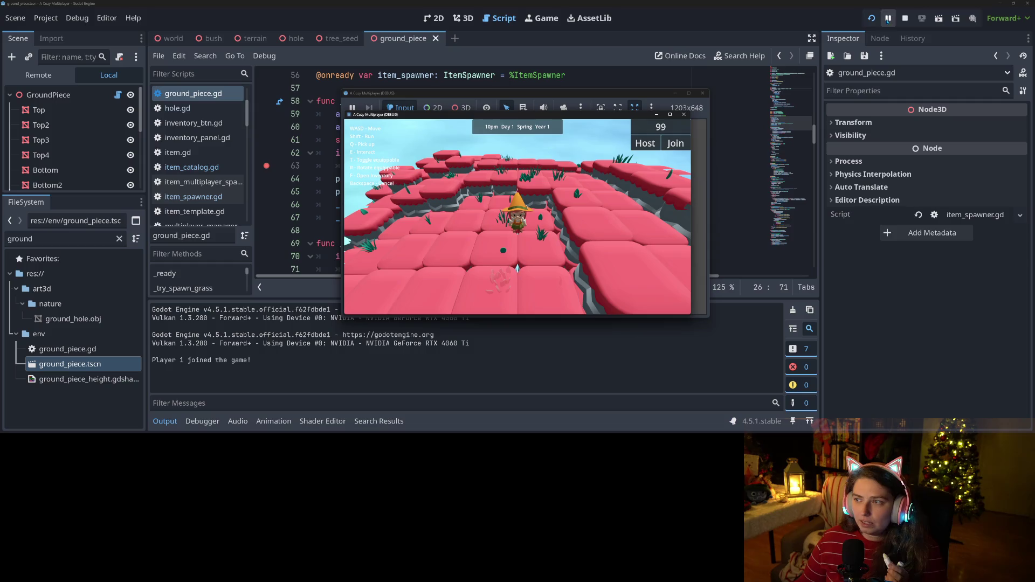
click(905, 18)
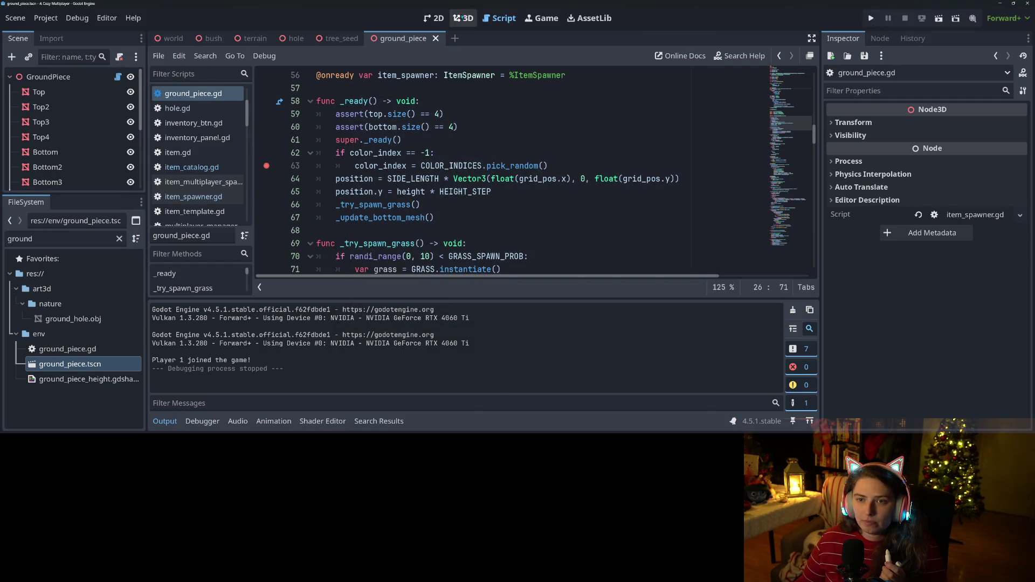
Step: Check the ground piece in 3D and the color_index variable in ground_piece.gd
click(462, 19)
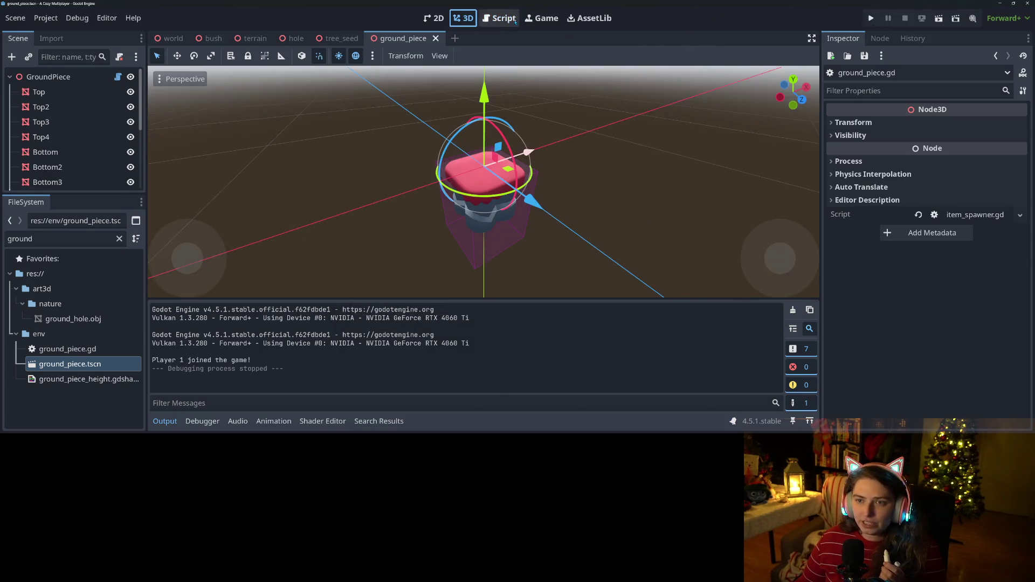
click(500, 18)
click(371, 140)
double_click(376, 153)
scroll(374, 167, up, 10)
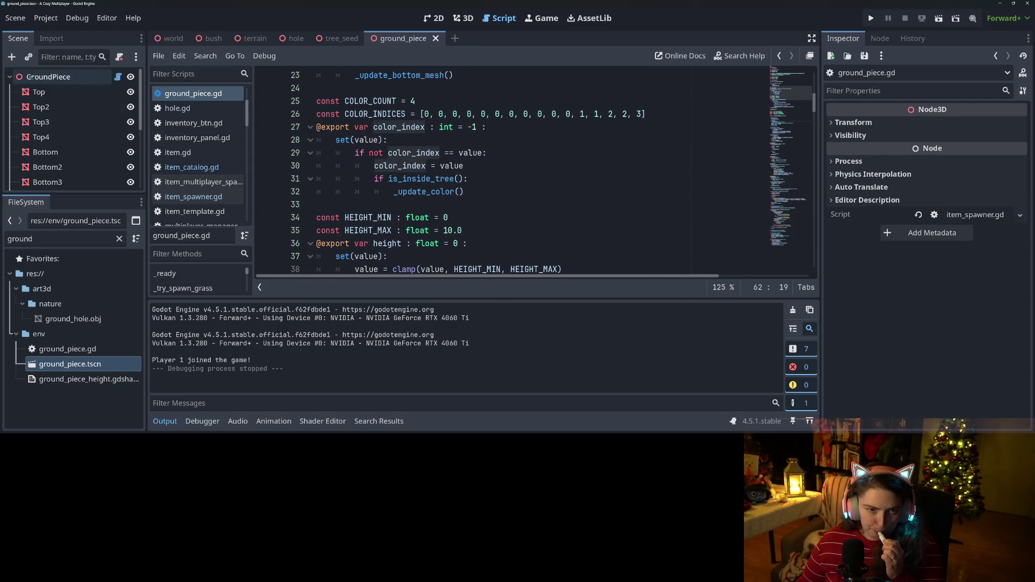
Step: Reset GroundPiece's Color Index from 3 to -1, save the scene and run the game
click(59, 76)
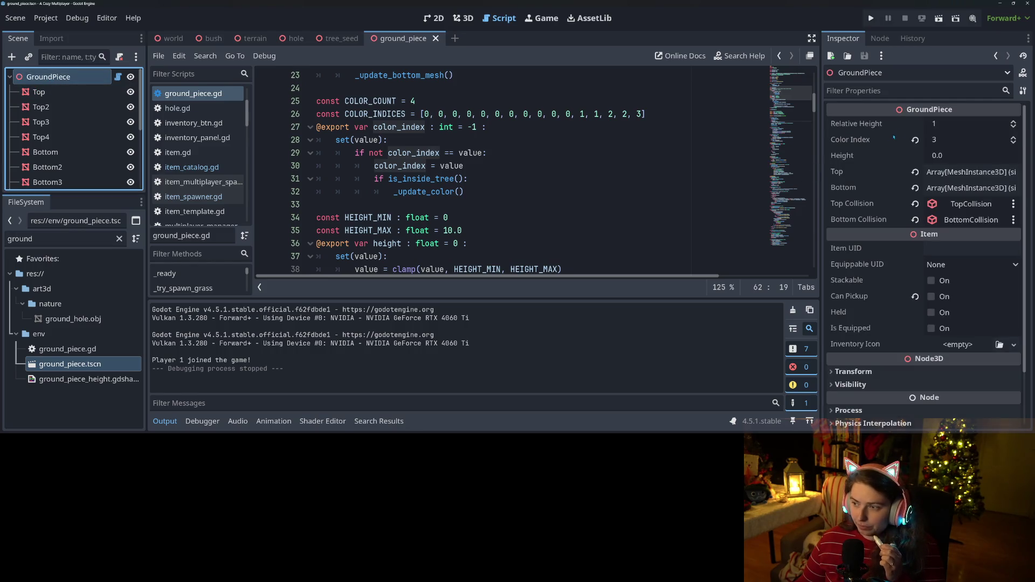
click(915, 140)
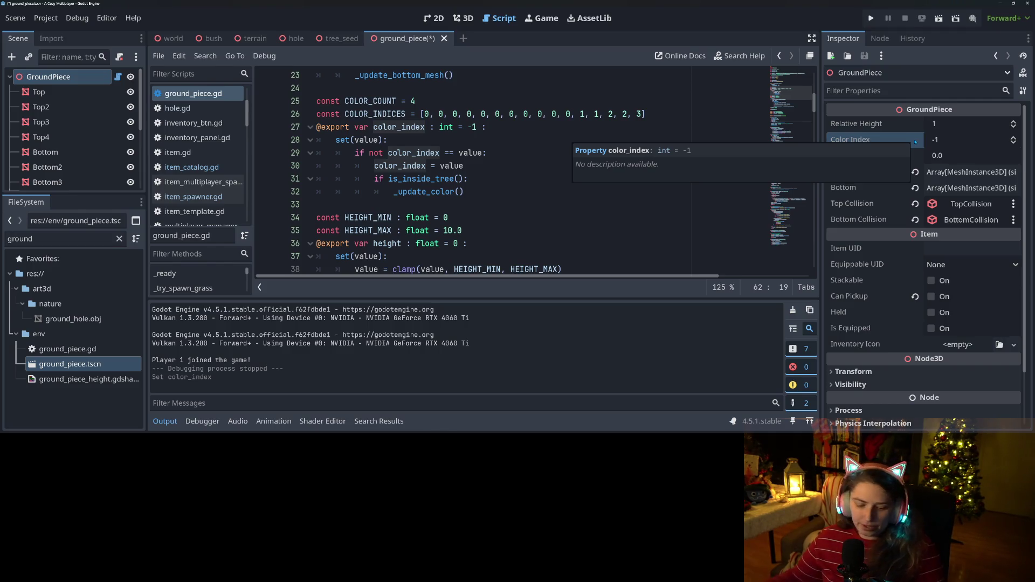
key(ctrl+s)
click(871, 19)
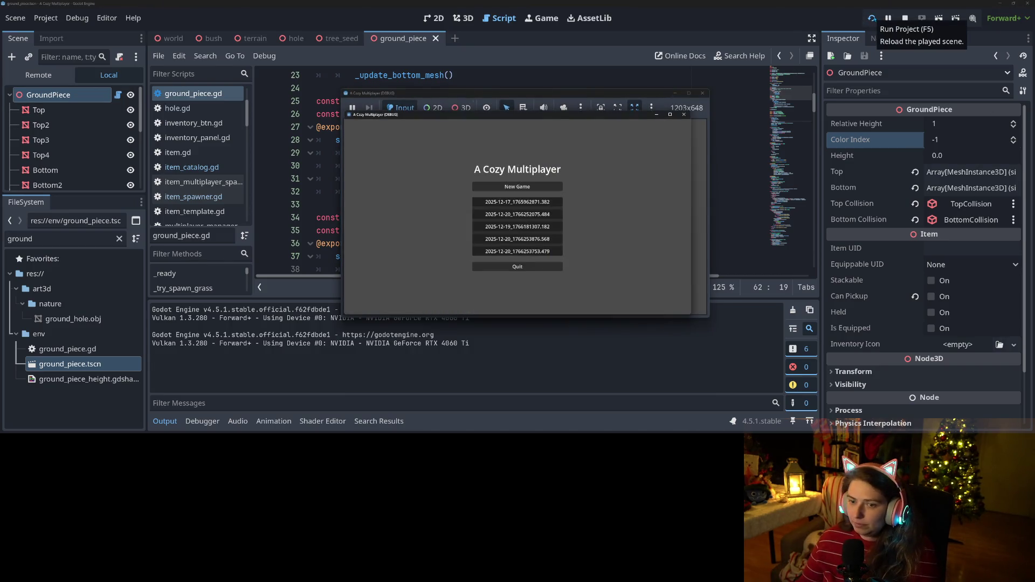
Step: Start a new game, clear the line 63 breakpoint and resume the paused game
click(533, 189)
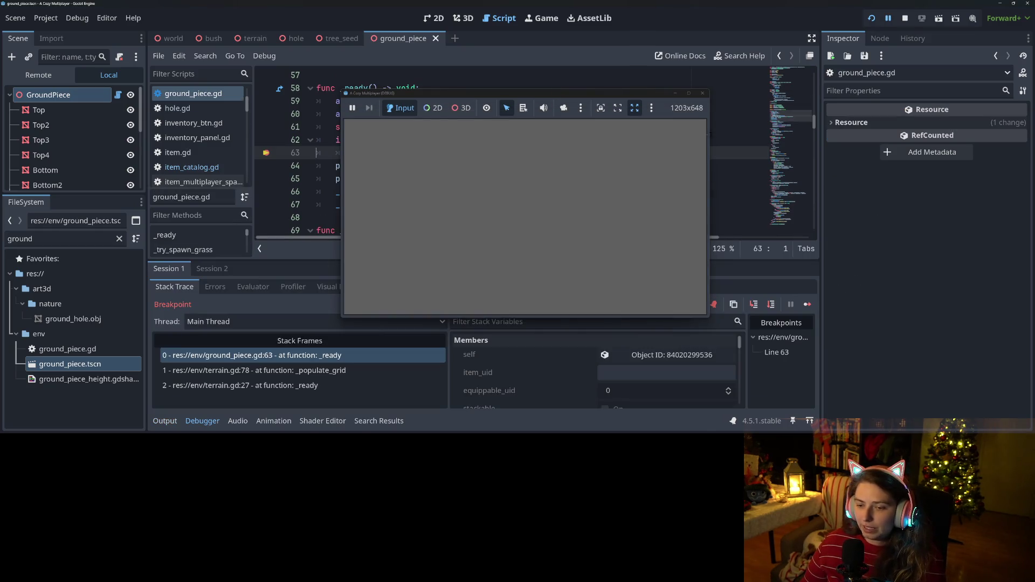
click(266, 153)
click(807, 305)
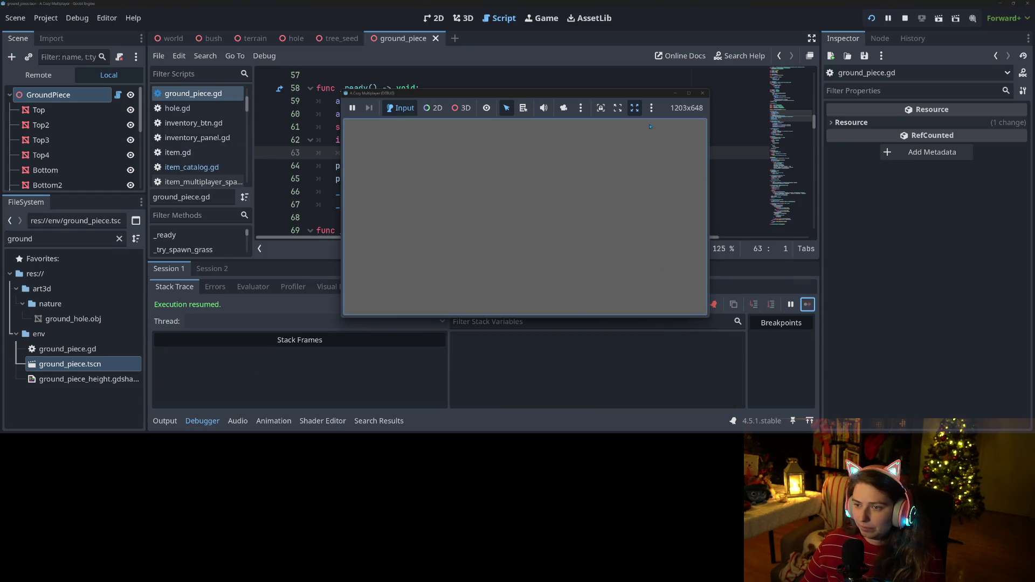
mouse_move(626, 97)
mouse_down()
mouse_move(611, 77)
mouse_move(611, 2)
mouse_up()
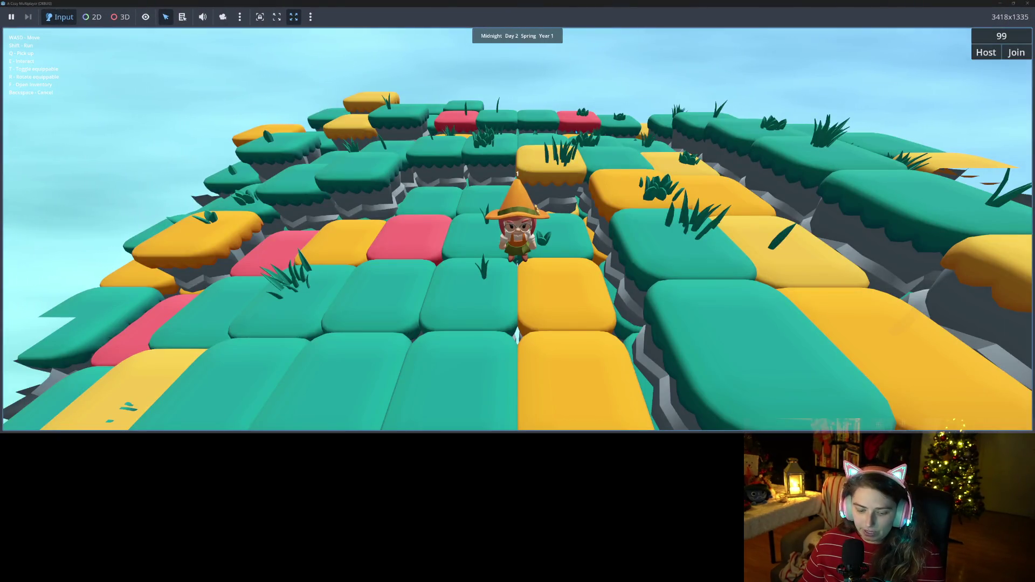
Step: Walk among the coloured tiles and trees, open the inventory, then stop the game
key(w)
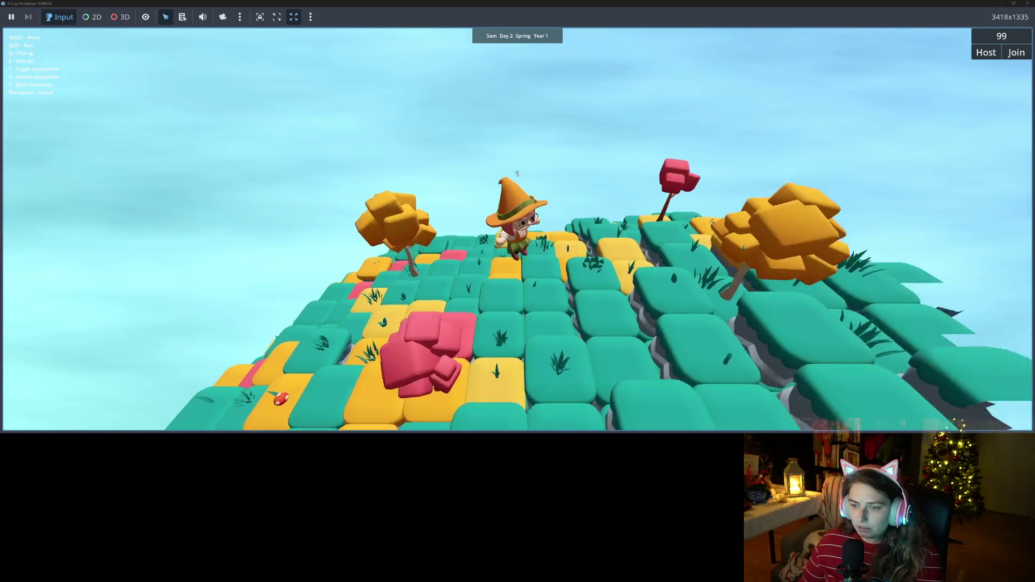
key(w)
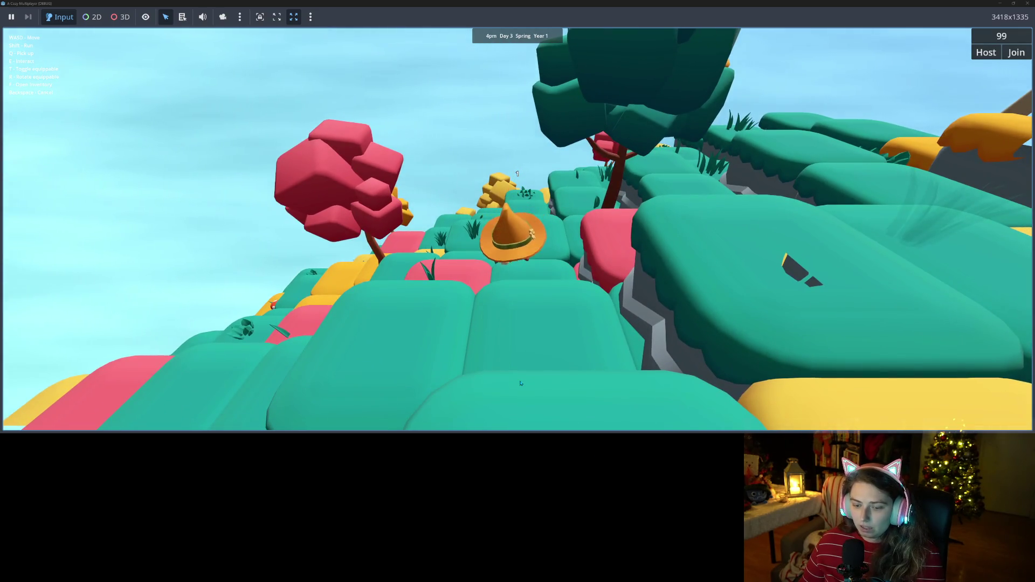
key(f)
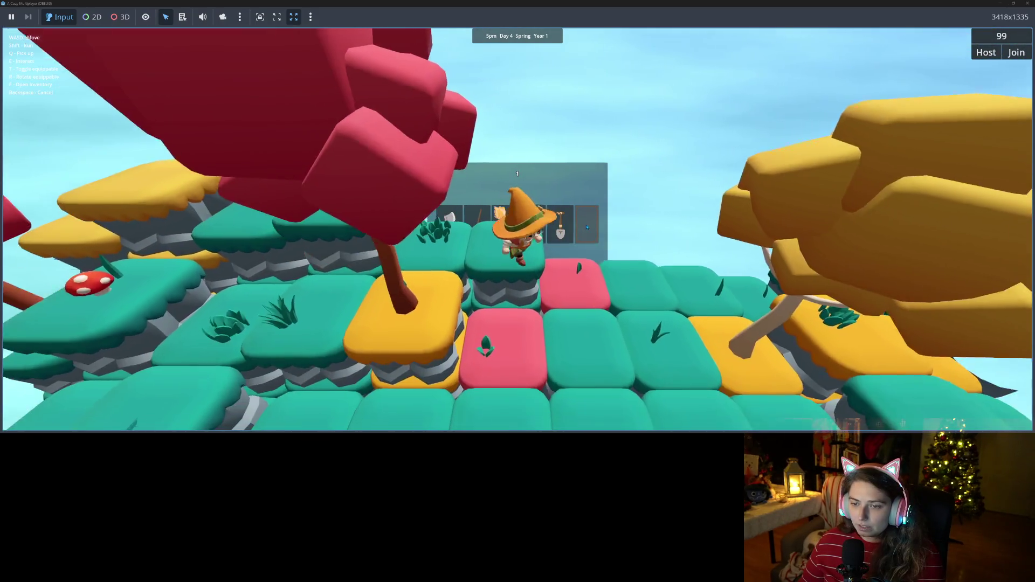
click(1026, 3)
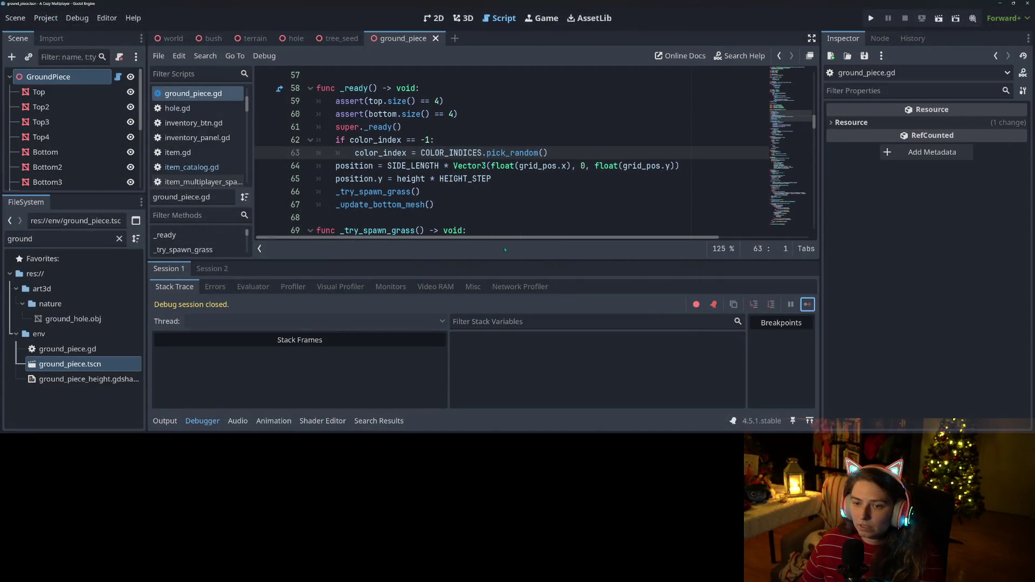
Step: Hide the debugger panel and switch to the tree_seed scene
click(202, 421)
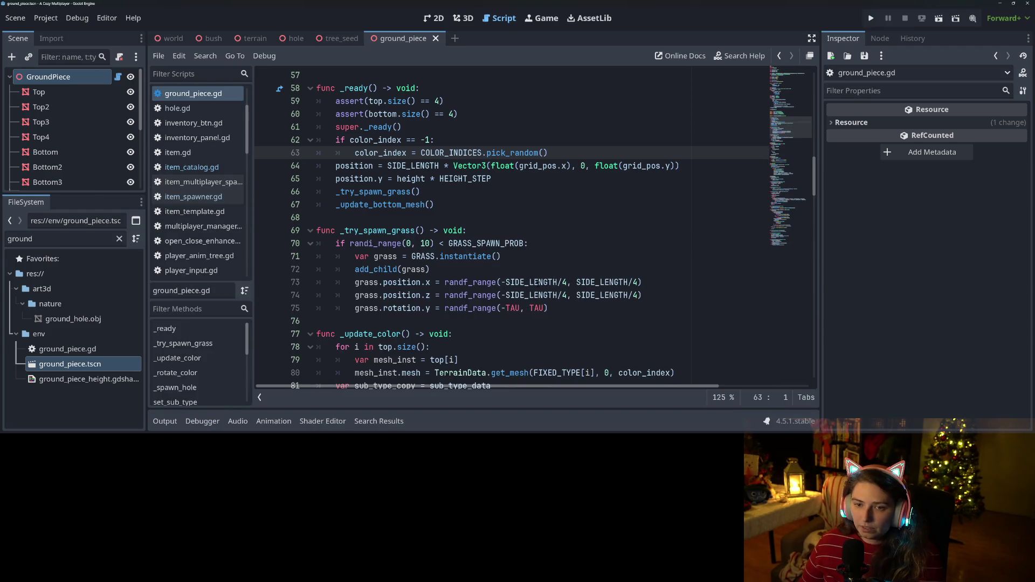
scroll(512, 226, up, 4)
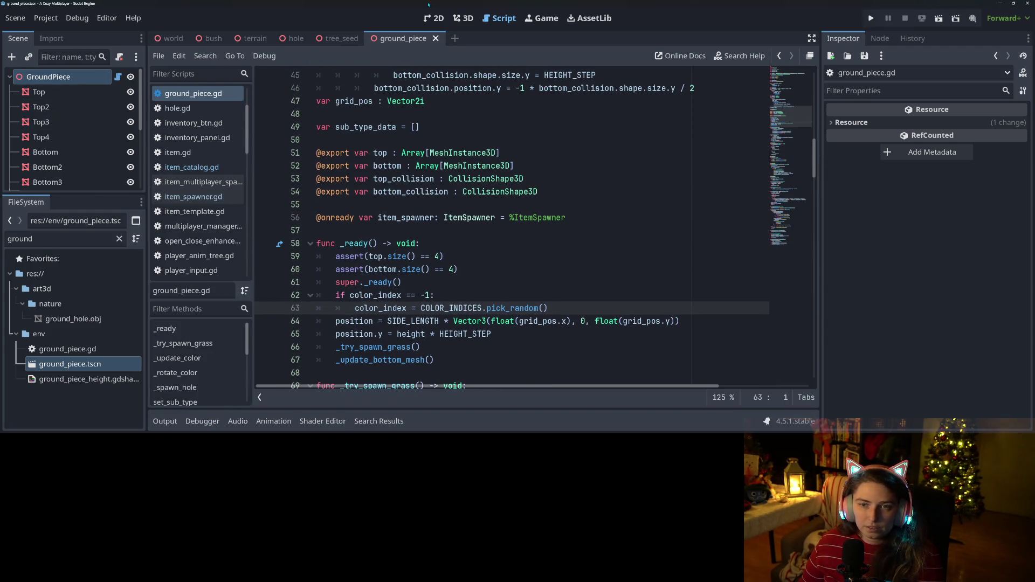
click(341, 38)
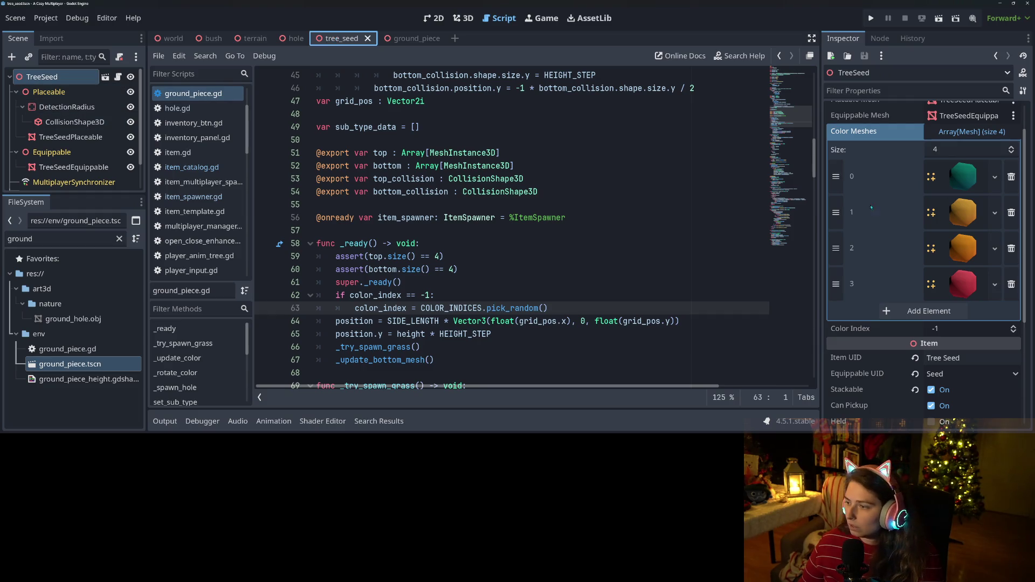
scroll(881, 207, down, 4)
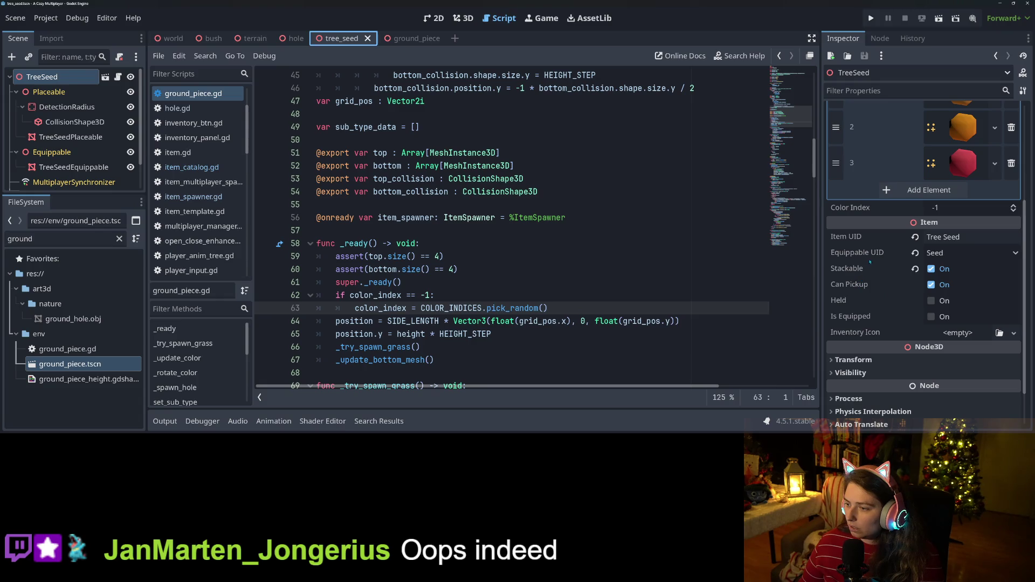
click(476, 217)
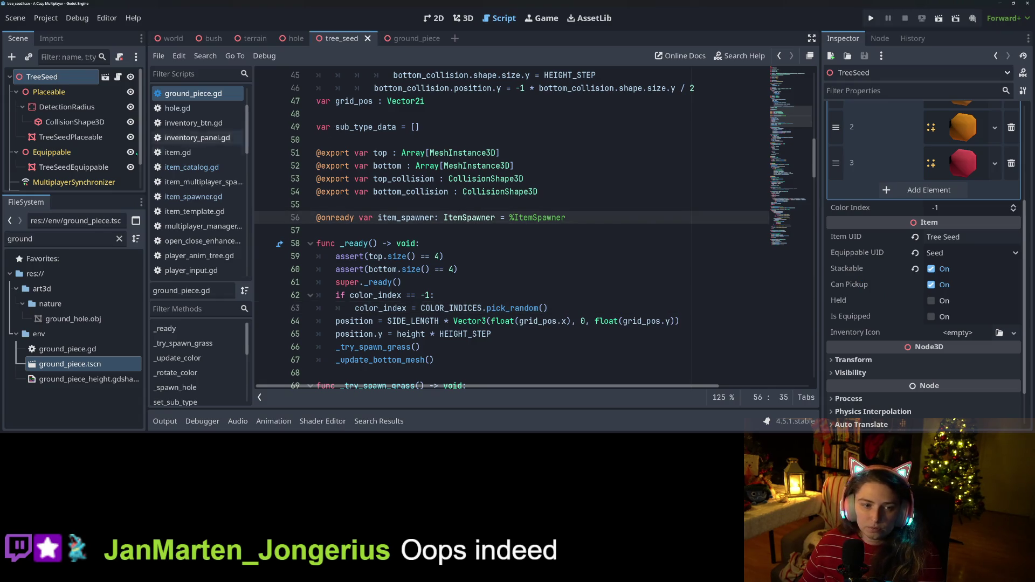
Step: Inspect the TreeSeedEquippable mesh node's properties, then open player_inventory.gd
click(70, 167)
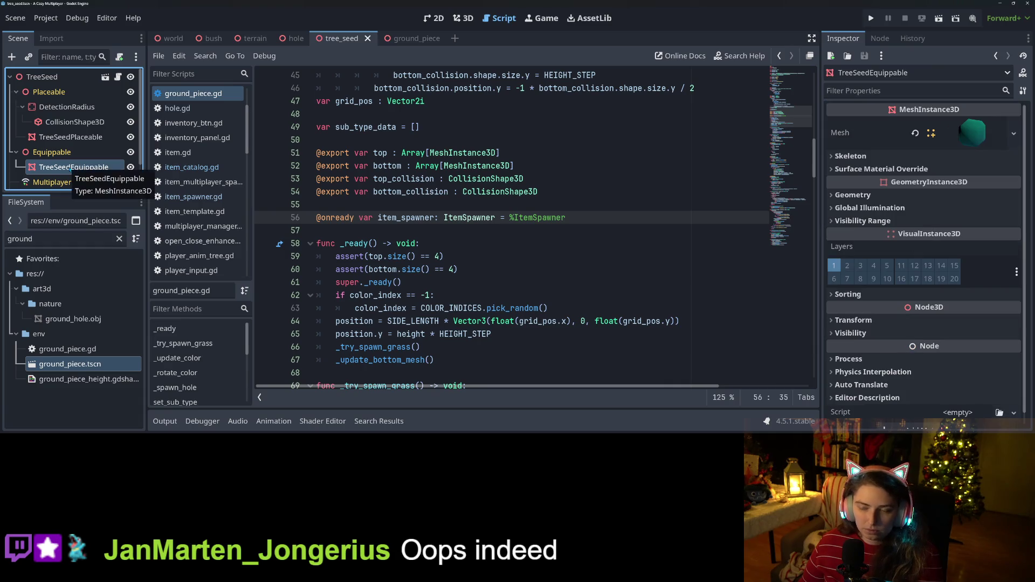
scroll(533, 227, up, 10)
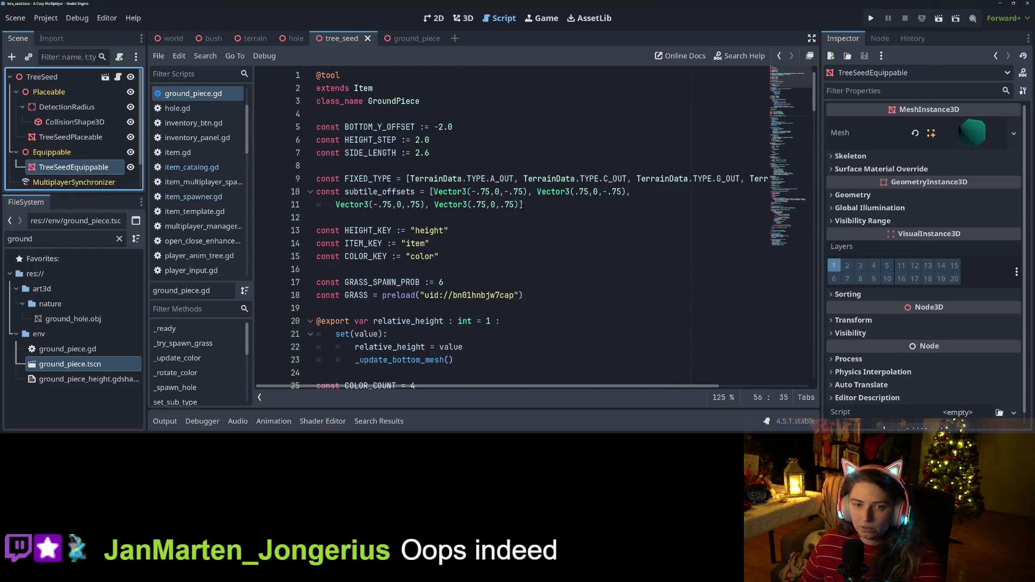
scroll(529, 210, down, 4)
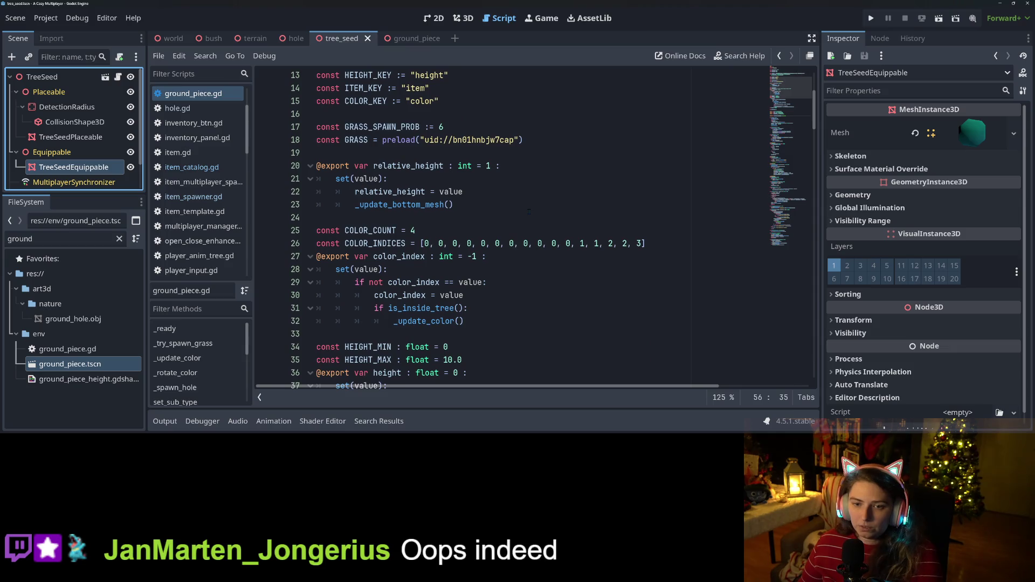
scroll(528, 211, down, 7)
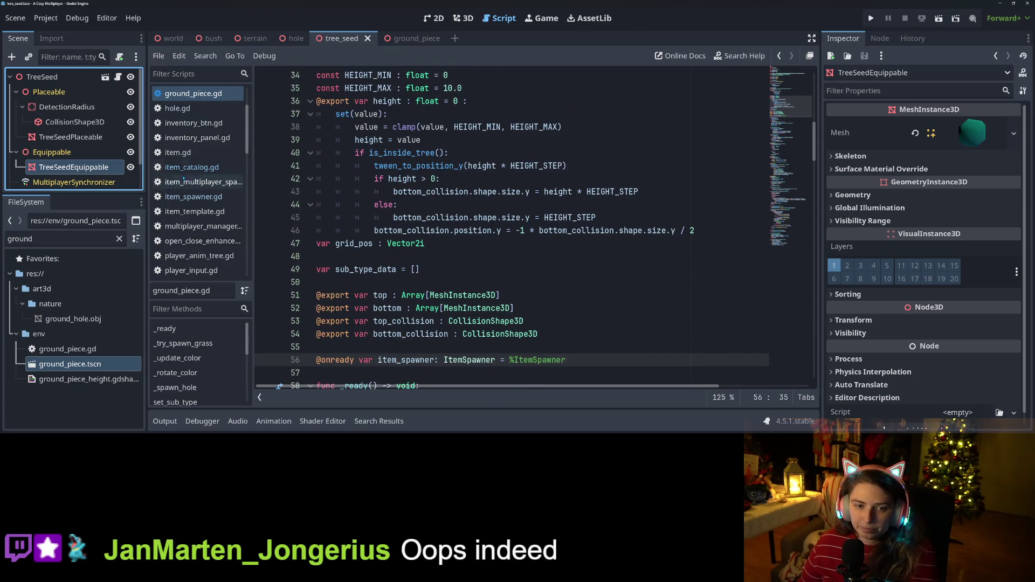
scroll(200, 201, down, 3)
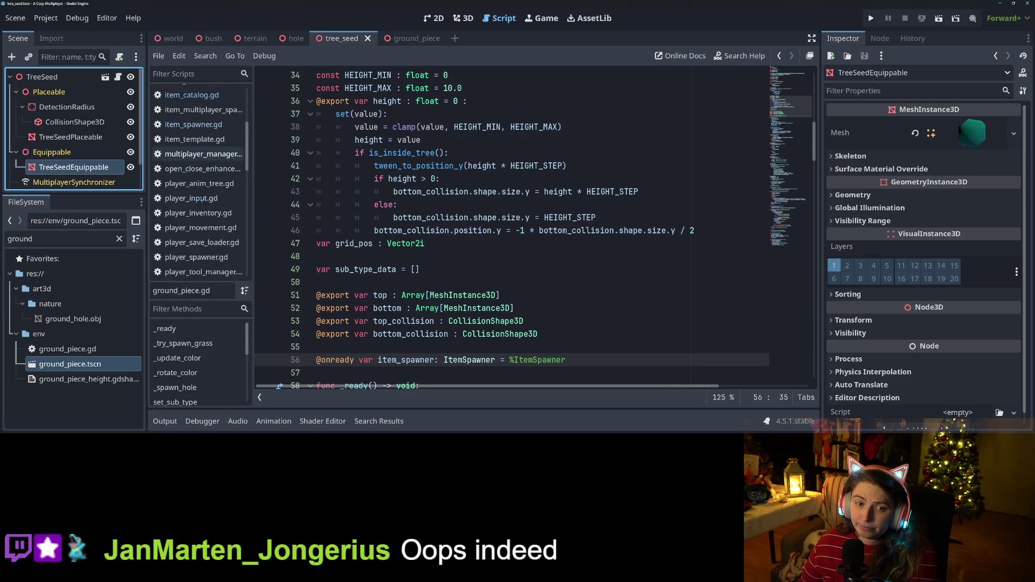
click(207, 213)
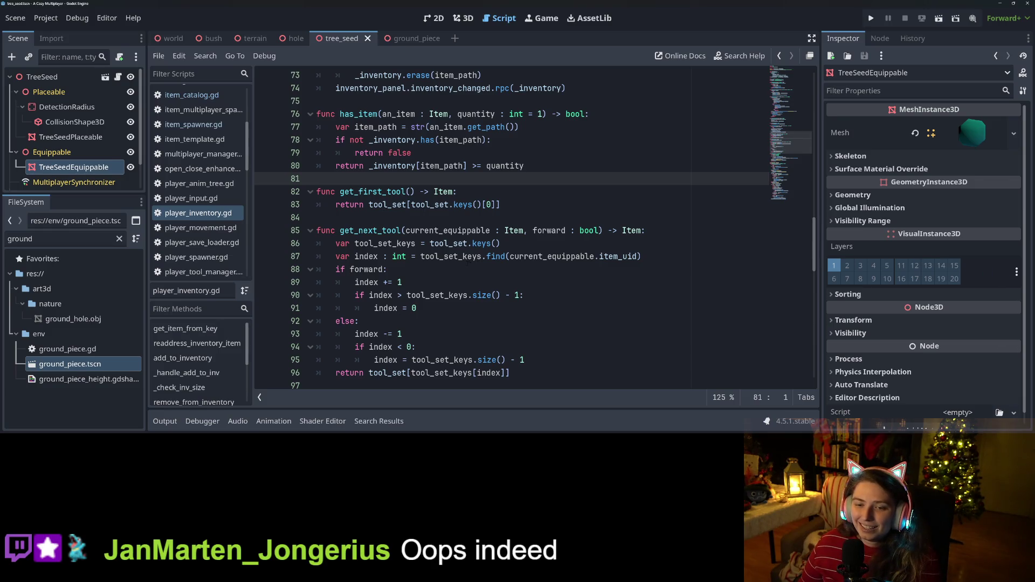
Step: Open item.gd and bring its equip code on lines 82–83 into view
scroll(467, 262, down, 5)
scroll(464, 270, up, 9)
scroll(272, 215, up, 7)
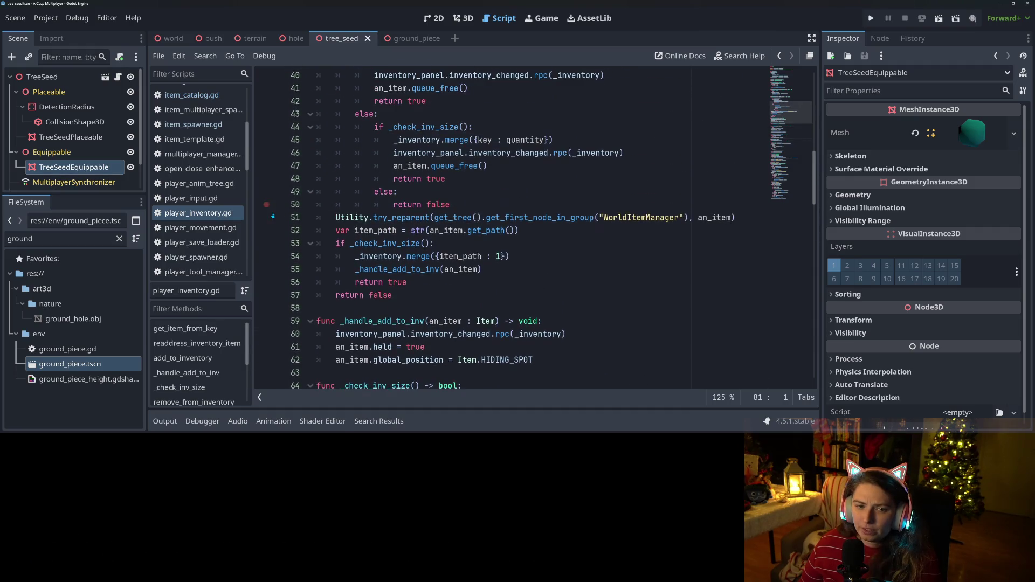
scroll(195, 119, up, 2)
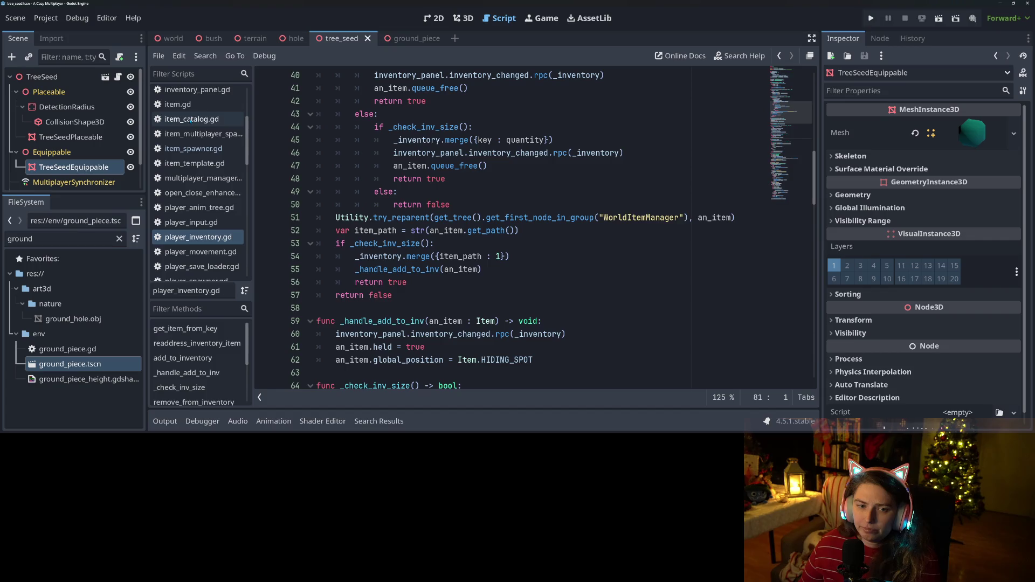
click(178, 104)
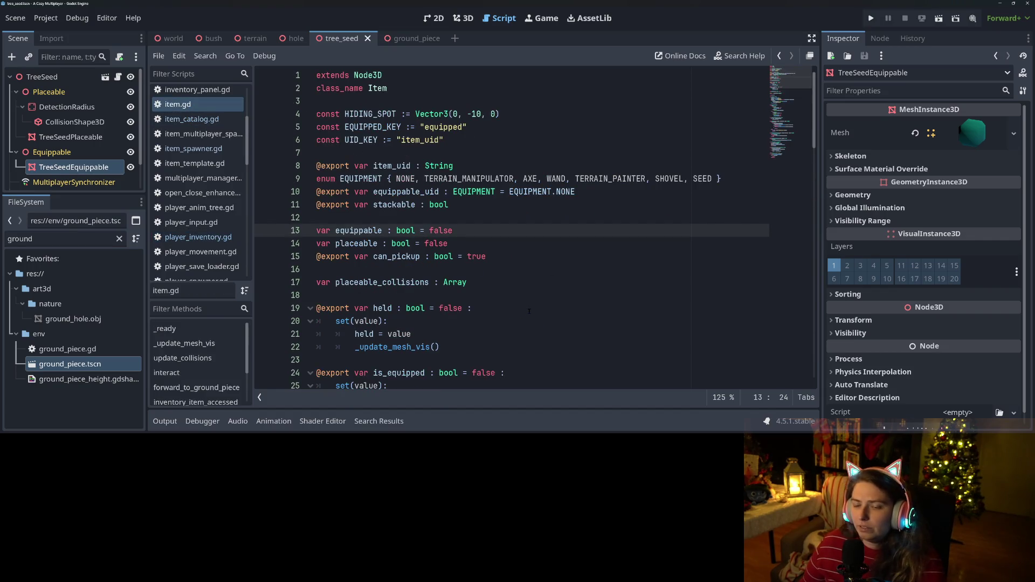
scroll(529, 311, down, 8)
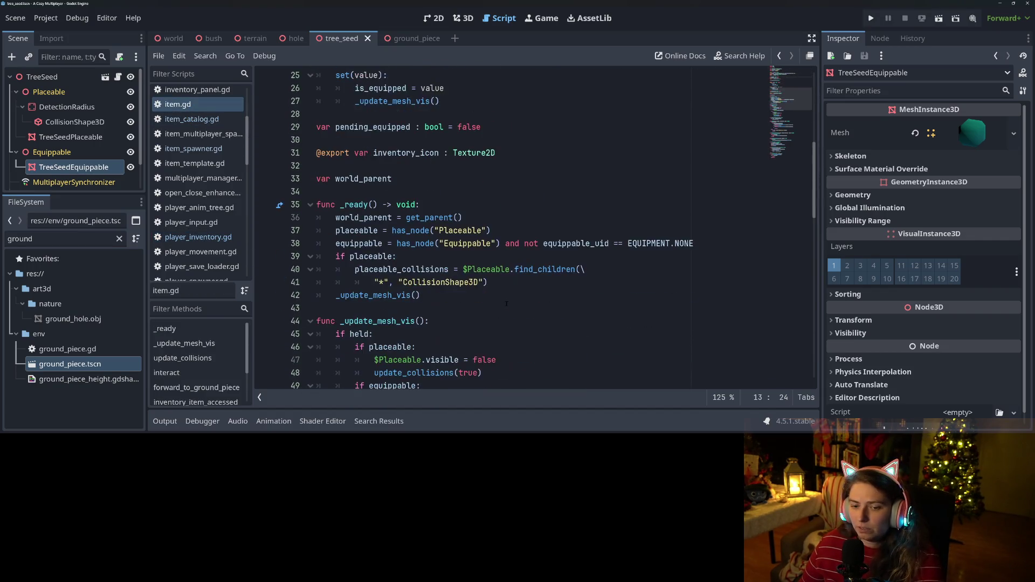
scroll(507, 303, down, 7)
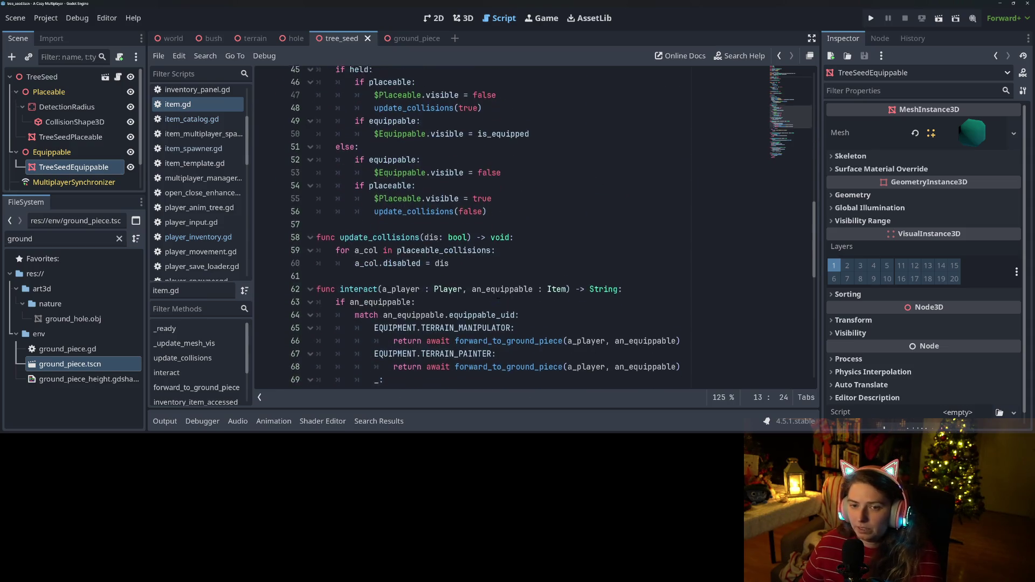
scroll(497, 297, up, 2)
scroll(427, 270, down, 9)
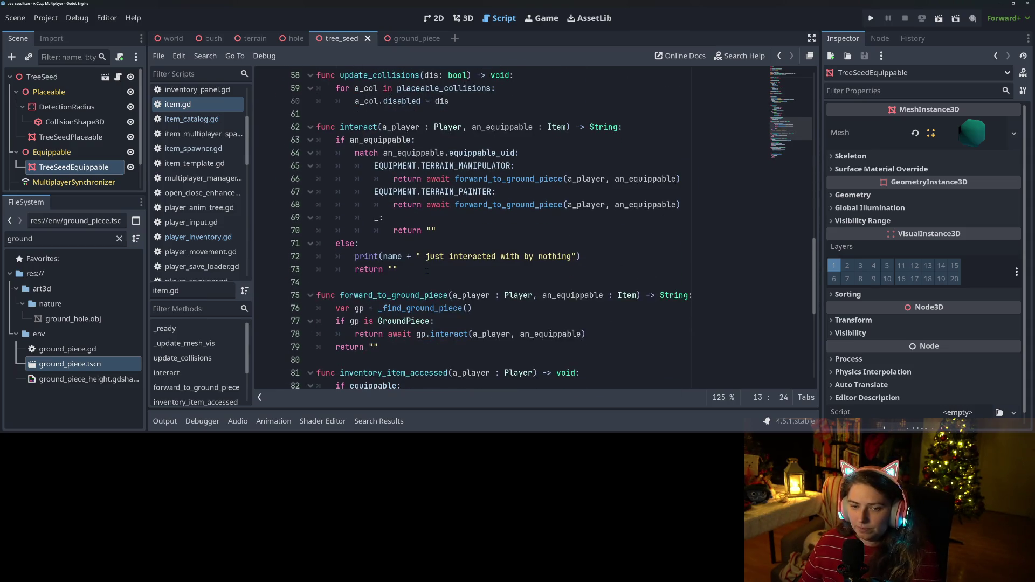
scroll(426, 271, down, 3)
Step: Follow player_tool_manager on line 83 to its declaration in player_movement.gd
double_click(372, 153)
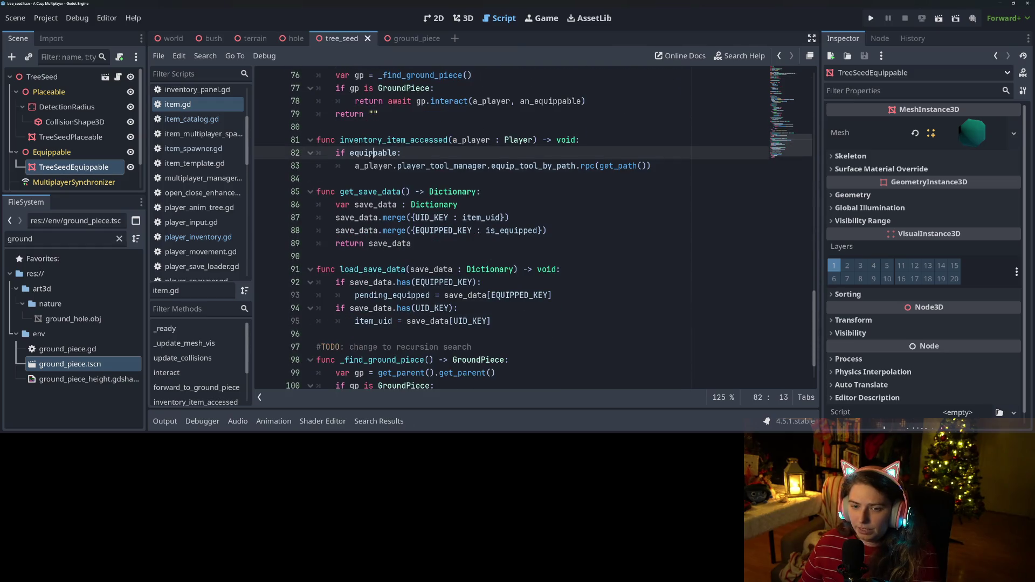
double_click(374, 166)
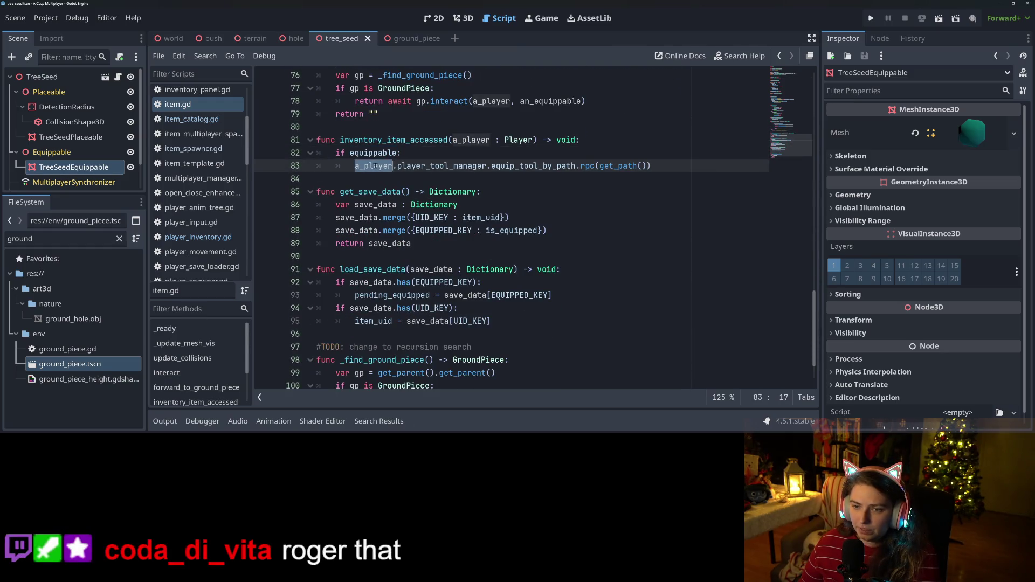
double_click(441, 166)
double_click(538, 166)
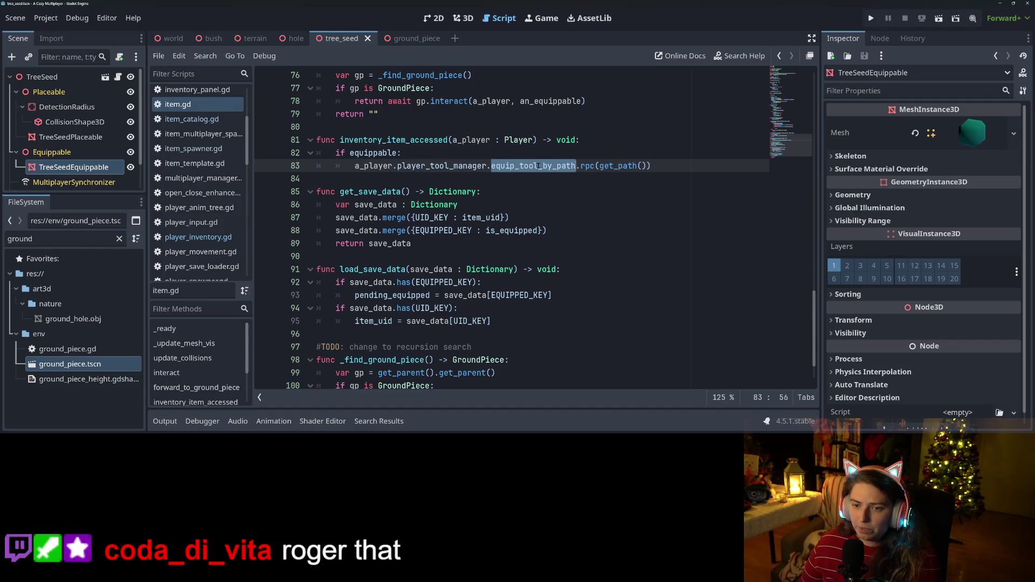
double_click(433, 167)
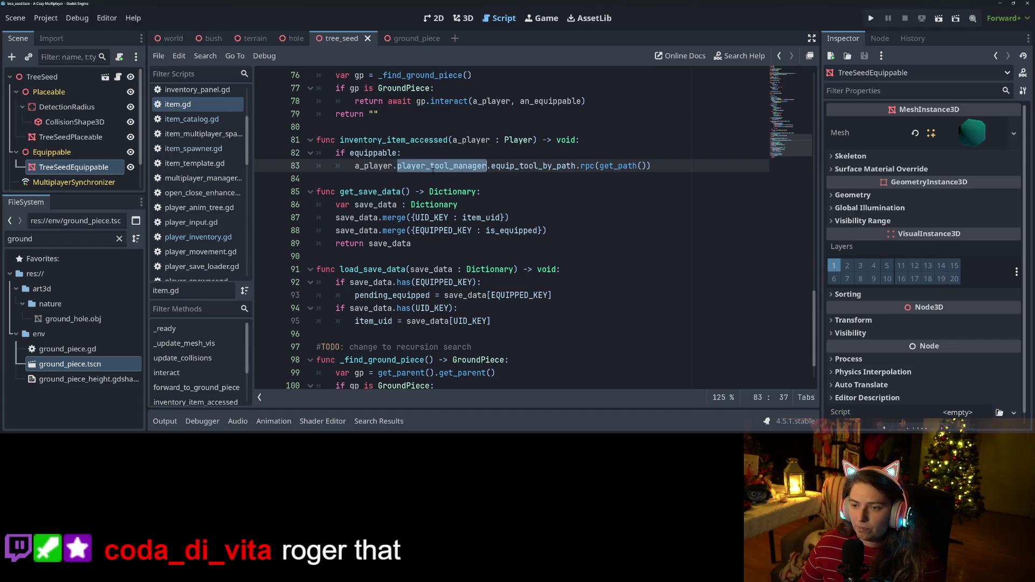
ctrl+click(441, 167)
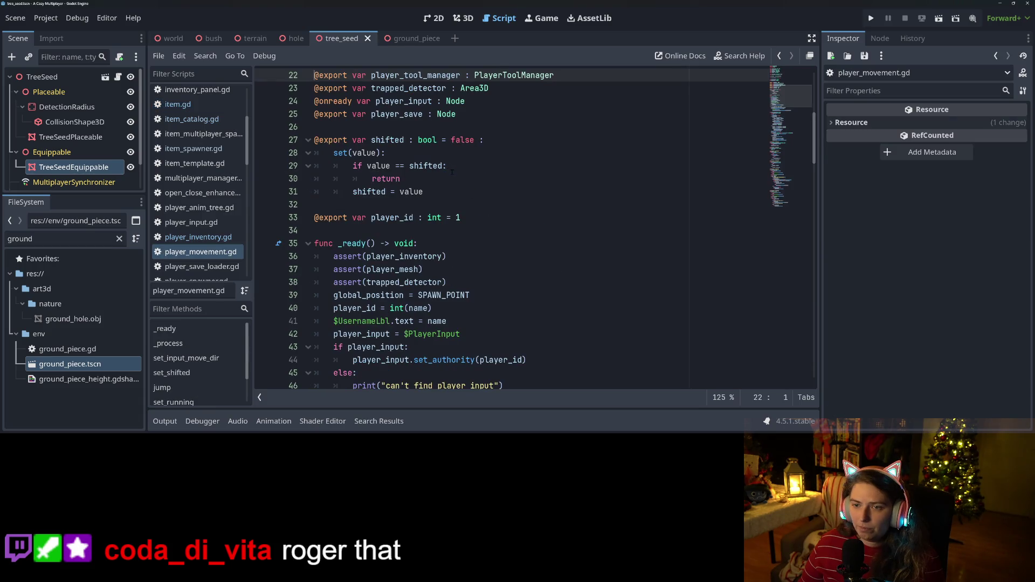
Step: Open player_tool_manager.gd via the PlayerToolManager type and review equip_tool_by_path
scroll(451, 172, up, 2)
ctrl+click(505, 152)
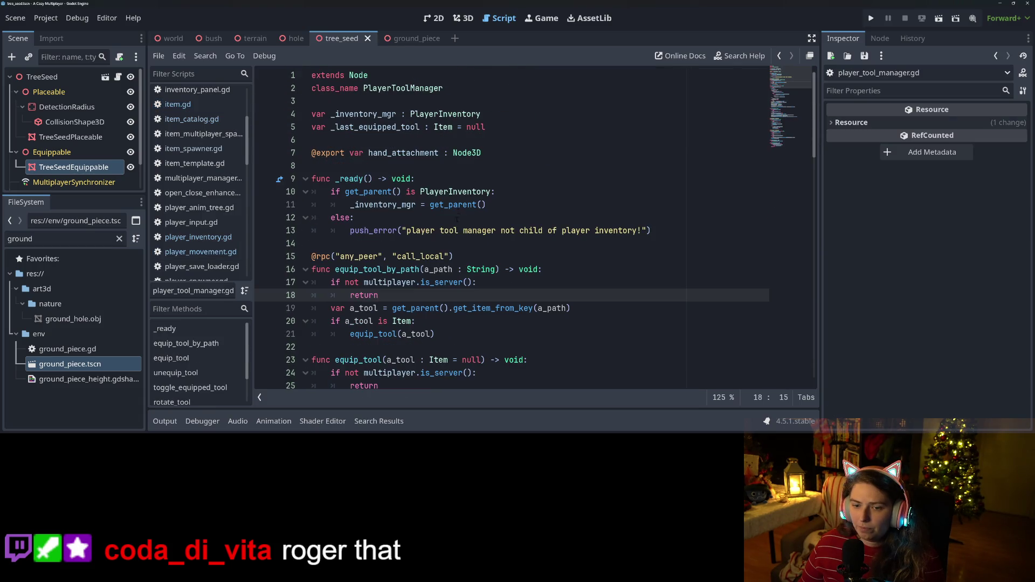
double_click(394, 269)
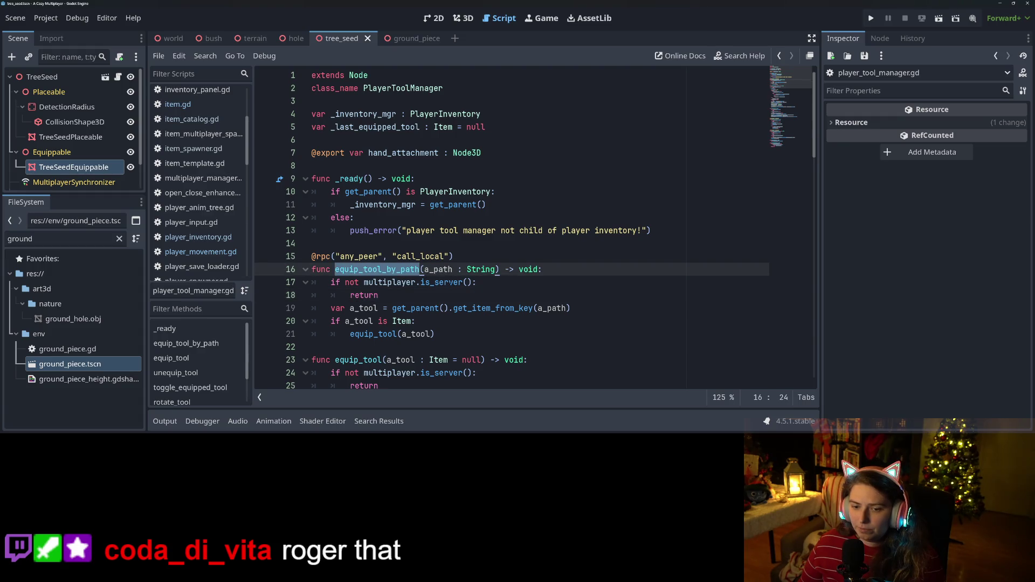
click(497, 289)
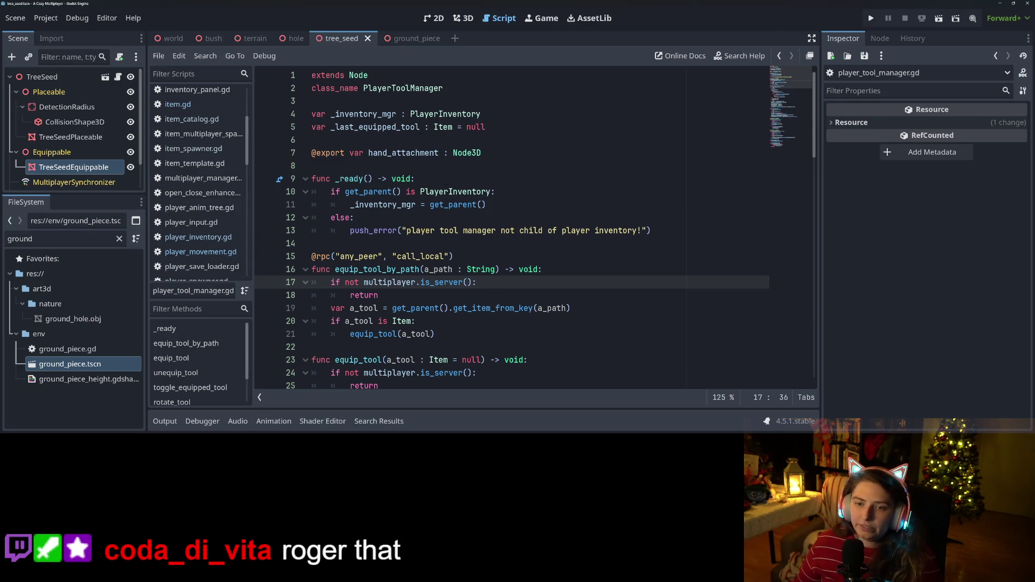
Step: Compare the _inventory_mgr variable on line 4 and select get_parent() on line 19
double_click(361, 114)
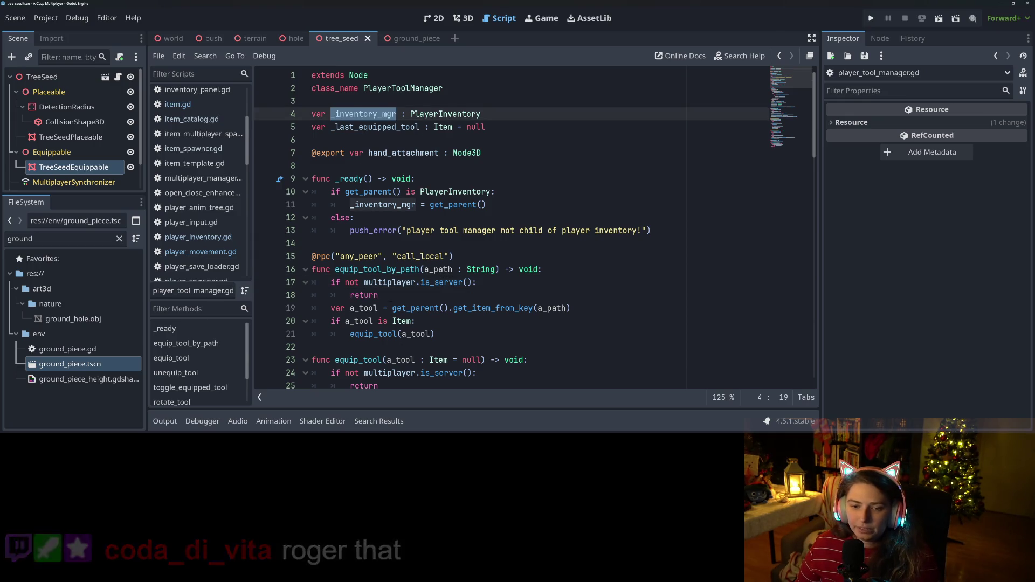
double_click(378, 270)
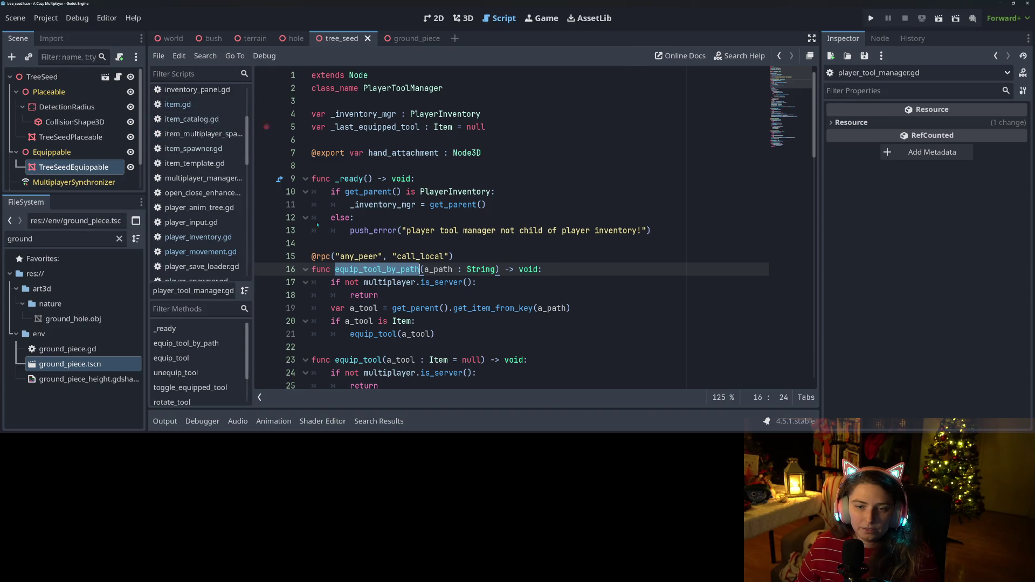
double_click(365, 114)
key(ctrl+c)
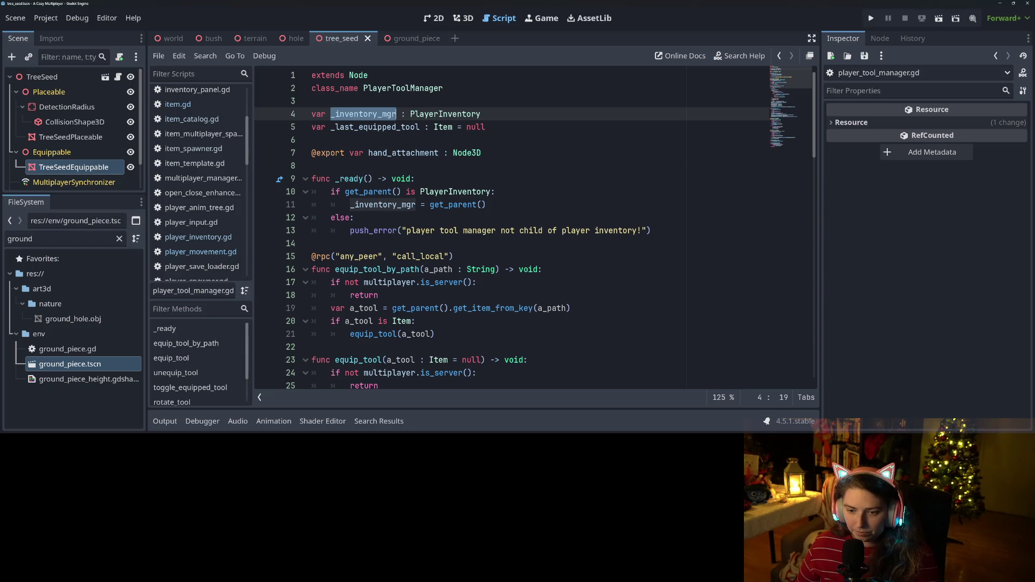
drag(392, 308, 453, 308)
Step: Replace get_parent() with _inventory_mgr on line 19 and save the script
key(ctrl+v)
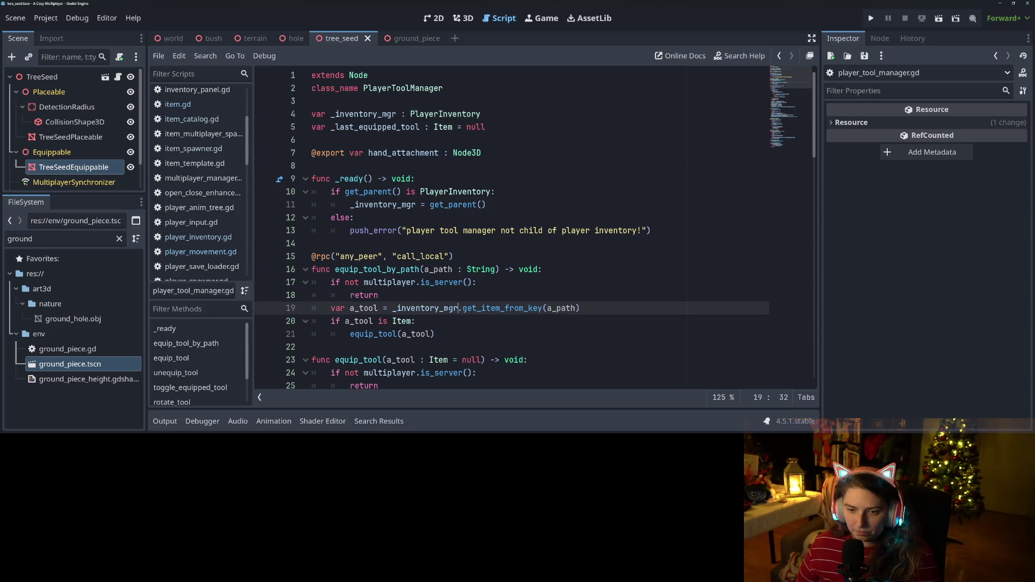
key(ctrl+s)
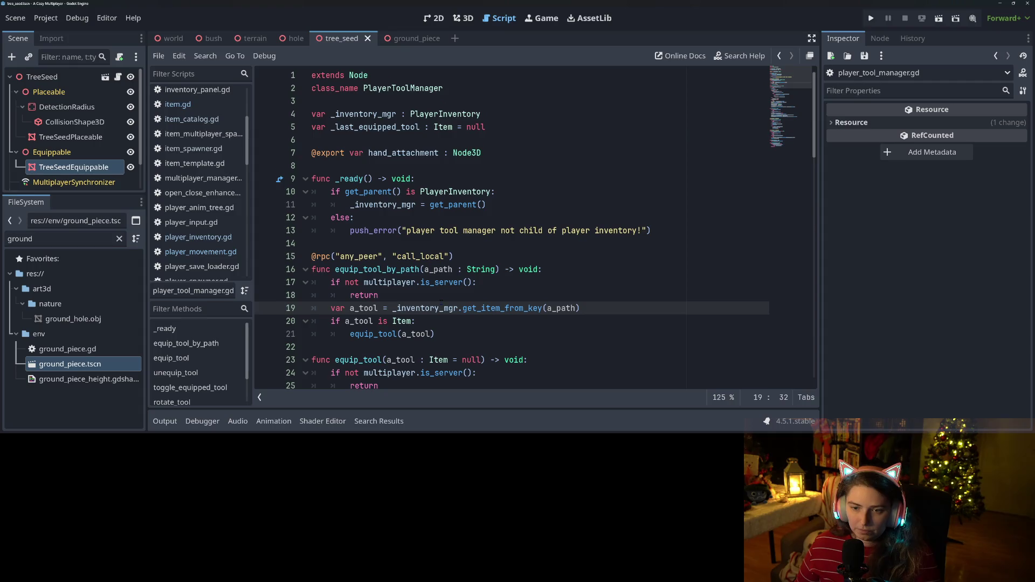
scroll(442, 295, down, 1)
scroll(442, 297, down, 1)
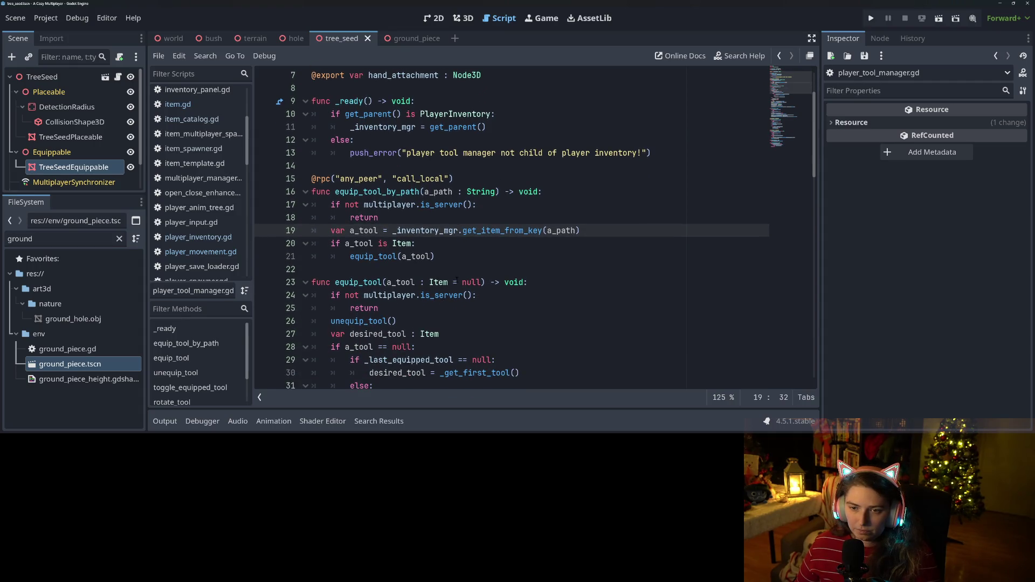
scroll(462, 276, down, 2)
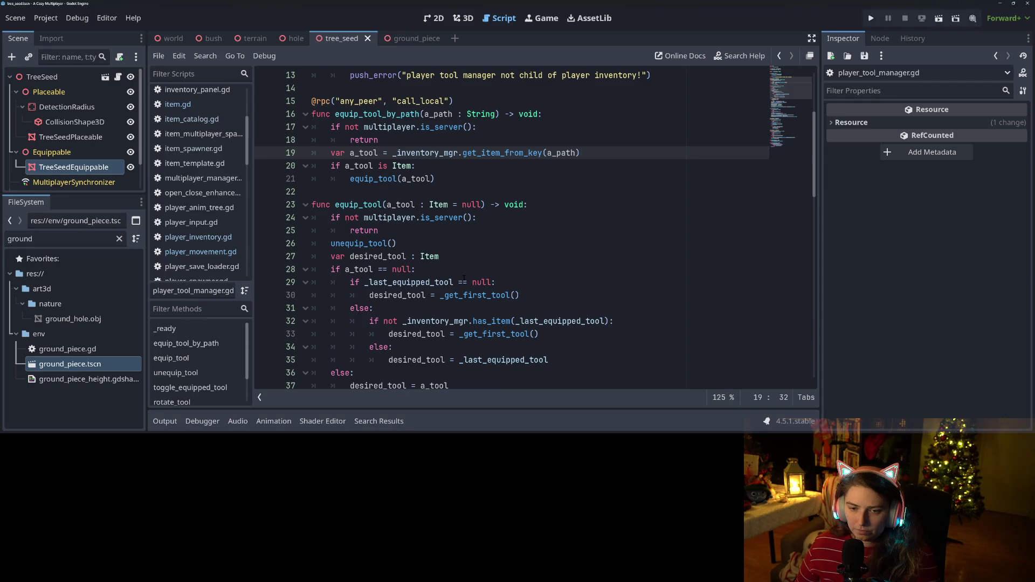
scroll(460, 269, up, 4)
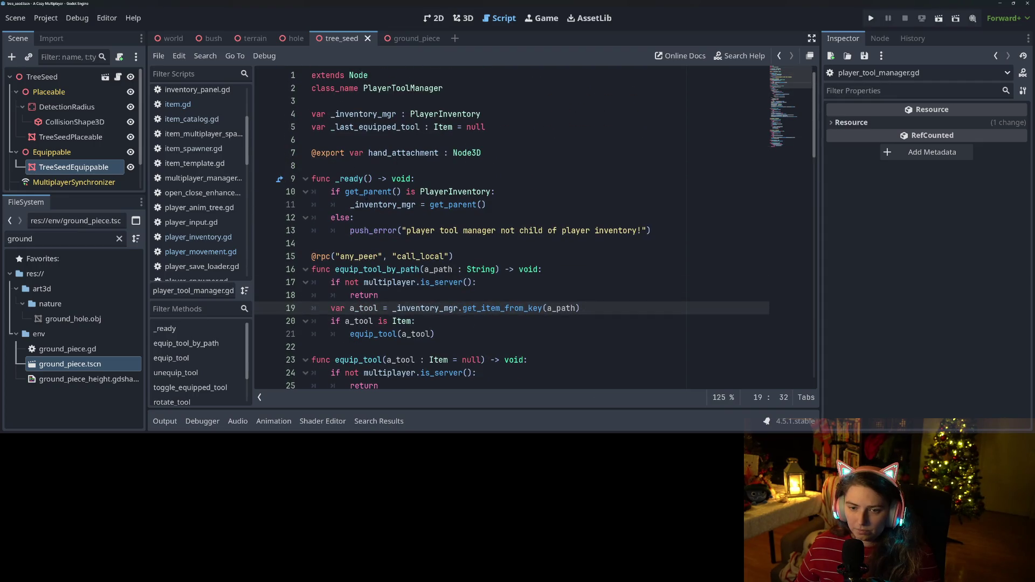
Step: Review the remaining get_parent calls on lines 10–11
double_click(367, 191)
scroll(521, 272, down, 6)
scroll(521, 271, down, 13)
scroll(521, 269, down, 4)
scroll(521, 268, up, 13)
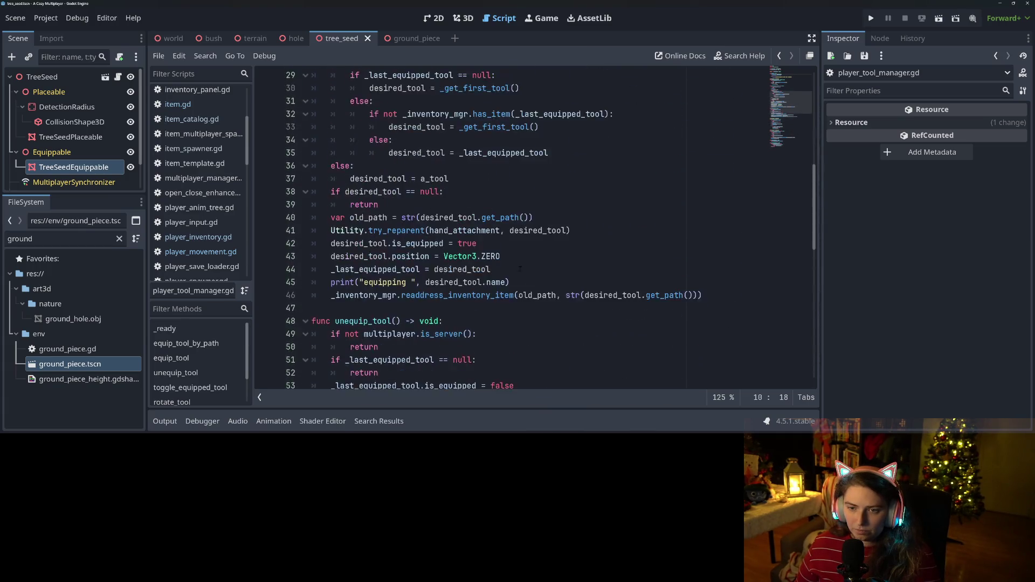
scroll(521, 268, up, 9)
click(447, 191)
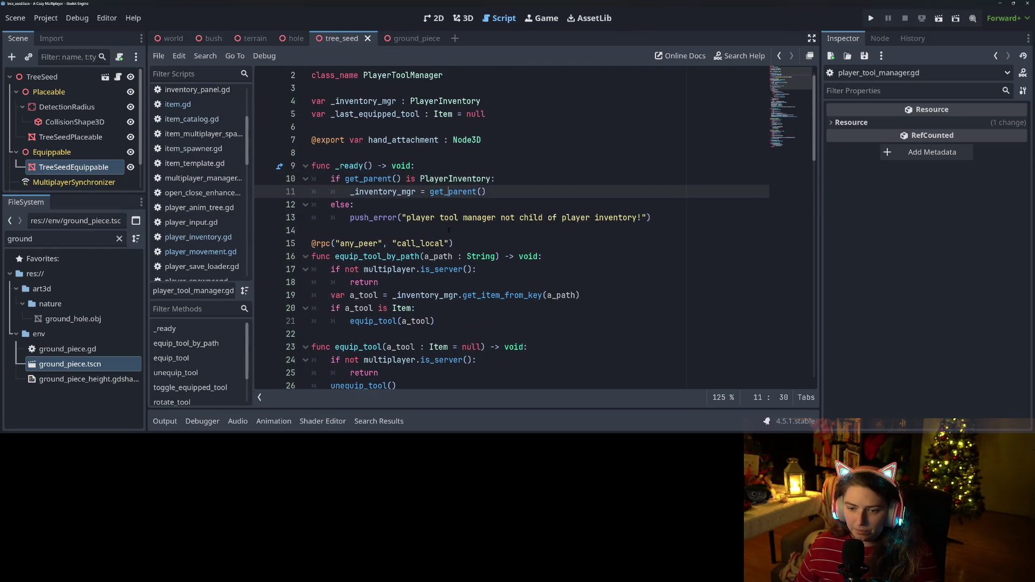
scroll(449, 229, down, 2)
Step: Inspect line 19's _inventory_mgr.get_item_from_key(a_path) call and its signature
double_click(501, 219)
click(412, 217)
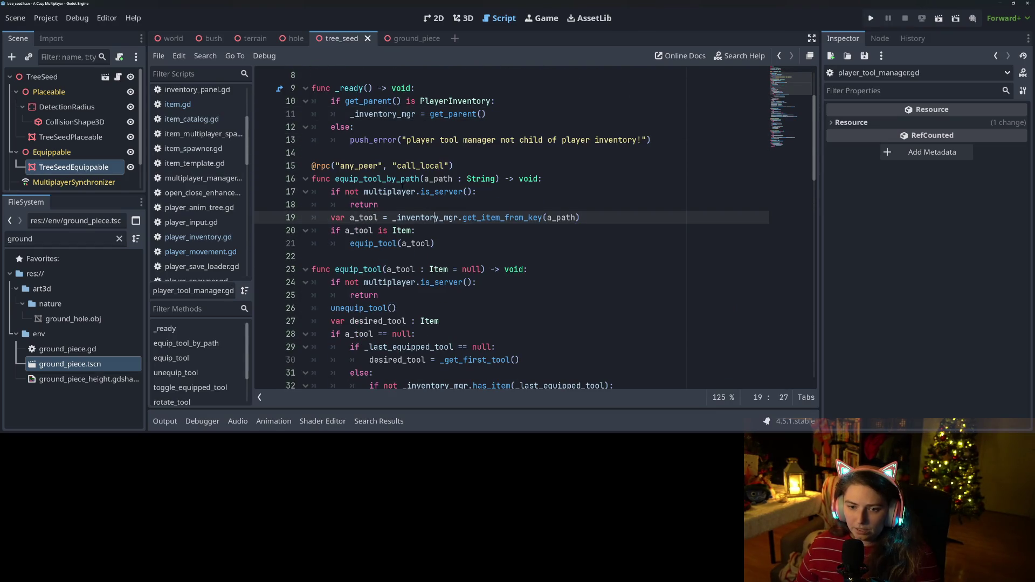
double_click(377, 179)
click(412, 217)
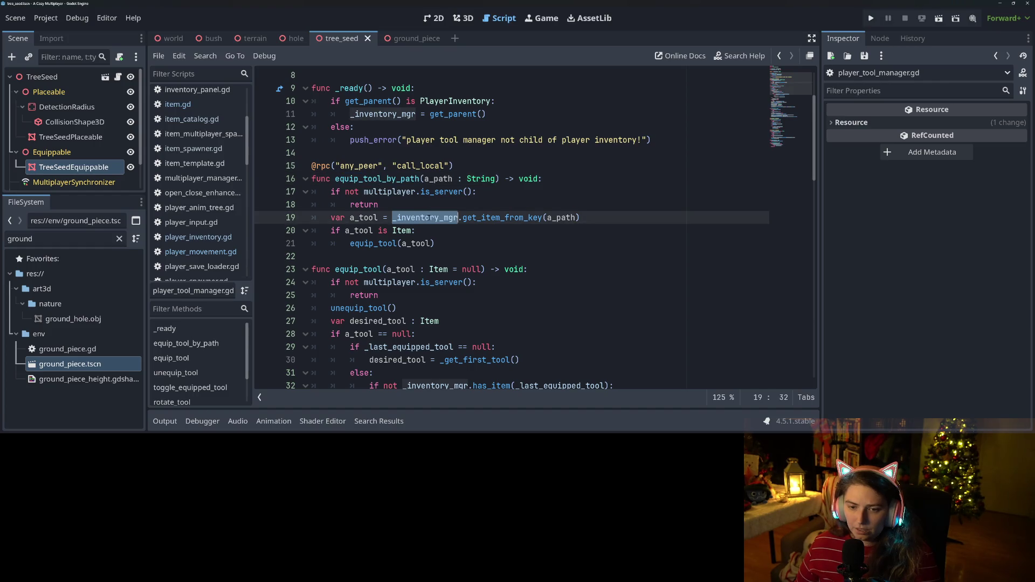
double_click(504, 218)
double_click(568, 218)
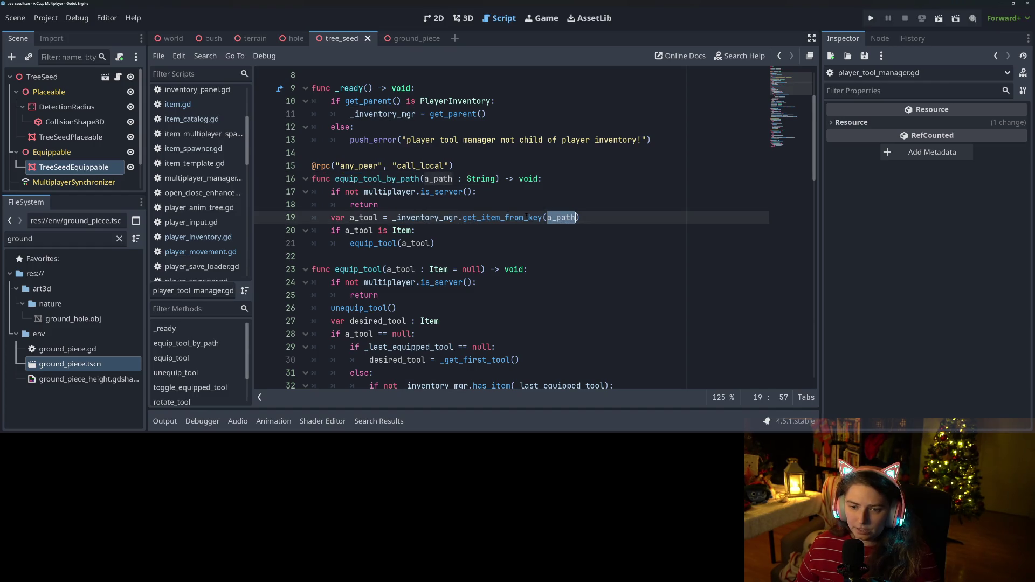
double_click(378, 178)
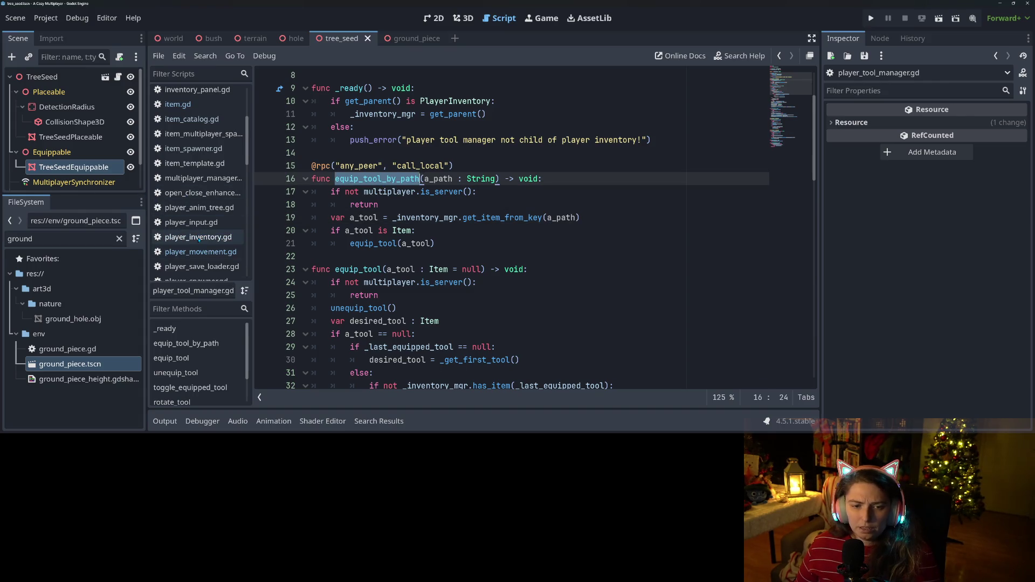
double_click(516, 218)
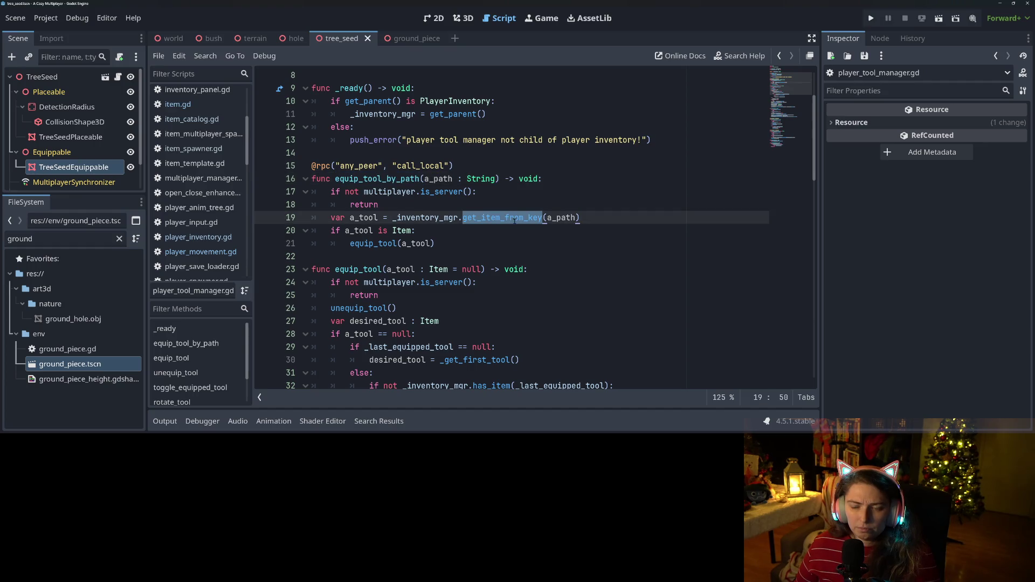
mouse_move(506, 220)
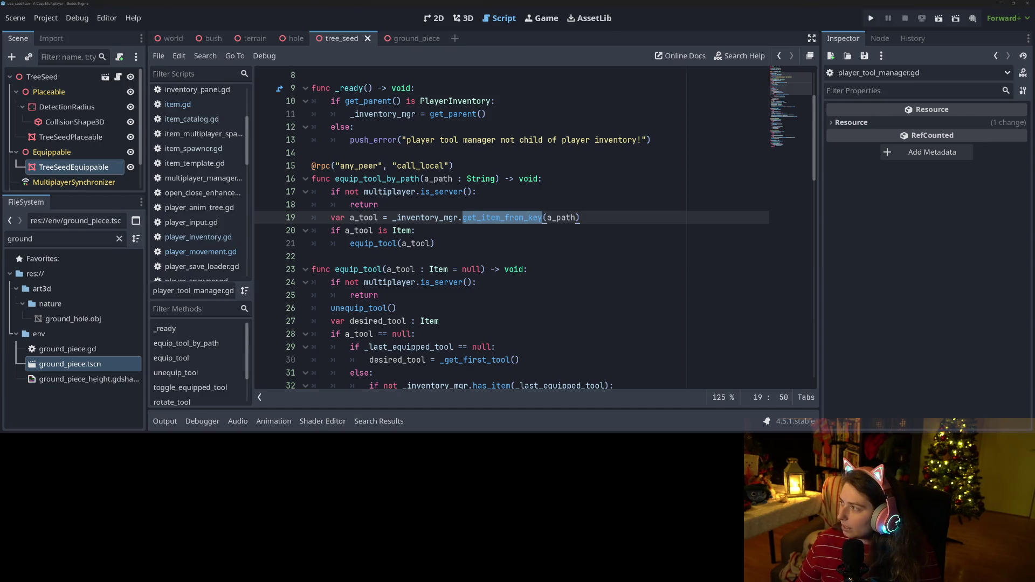
Step: Select the TreeSeed root node and switch off its Stackable property
click(599, 248)
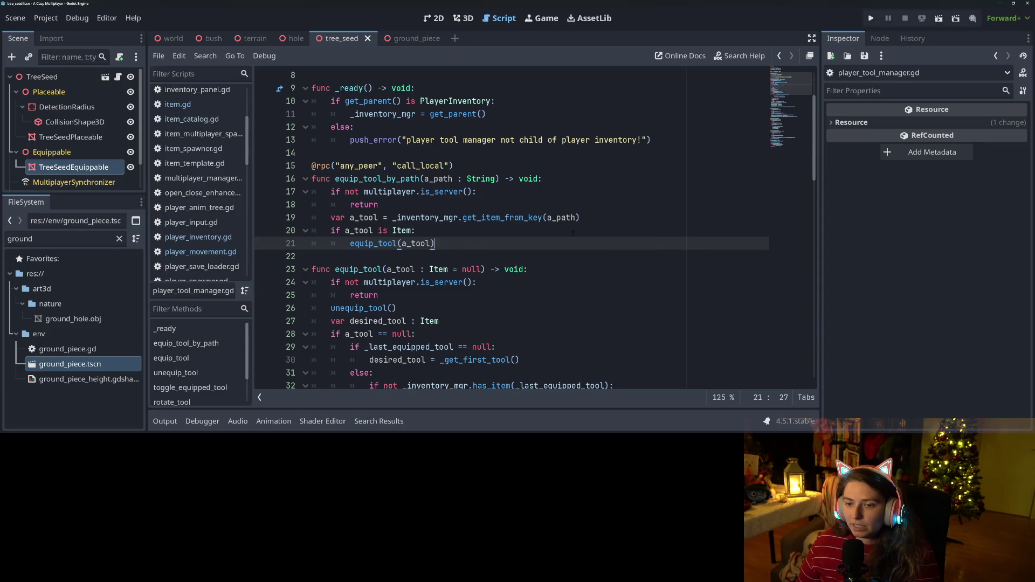
double_click(516, 217)
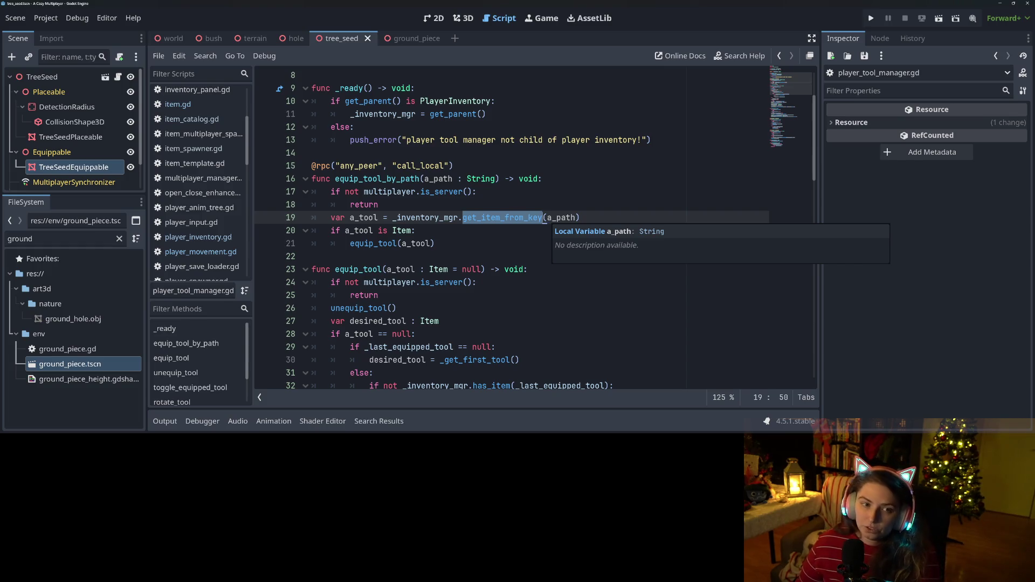
click(74, 79)
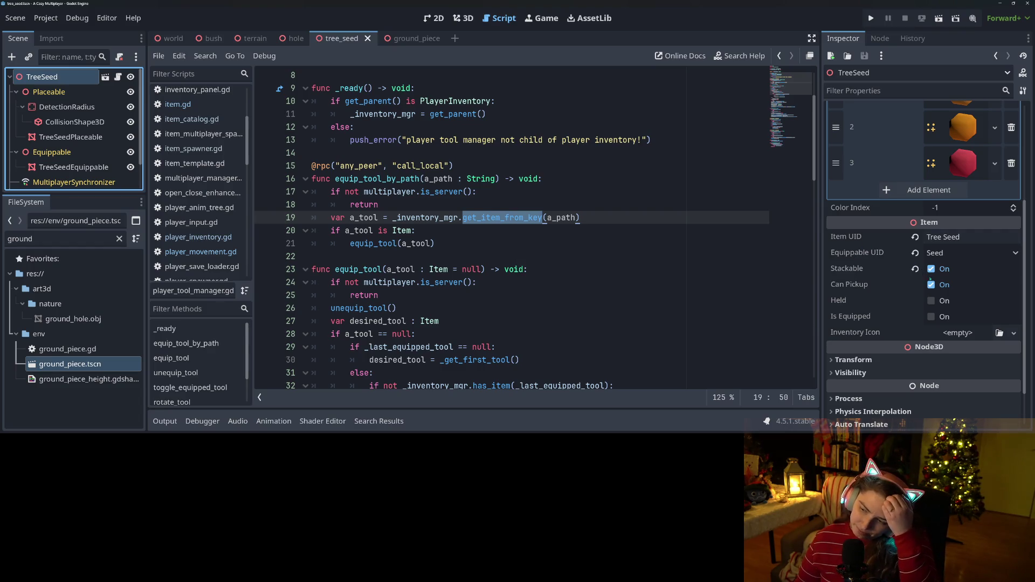
click(930, 269)
Step: Untick TreeSeed's Stackable, save the tree_seed scene, and test-run the game
click(726, 272)
key(ctrl+s)
click(871, 19)
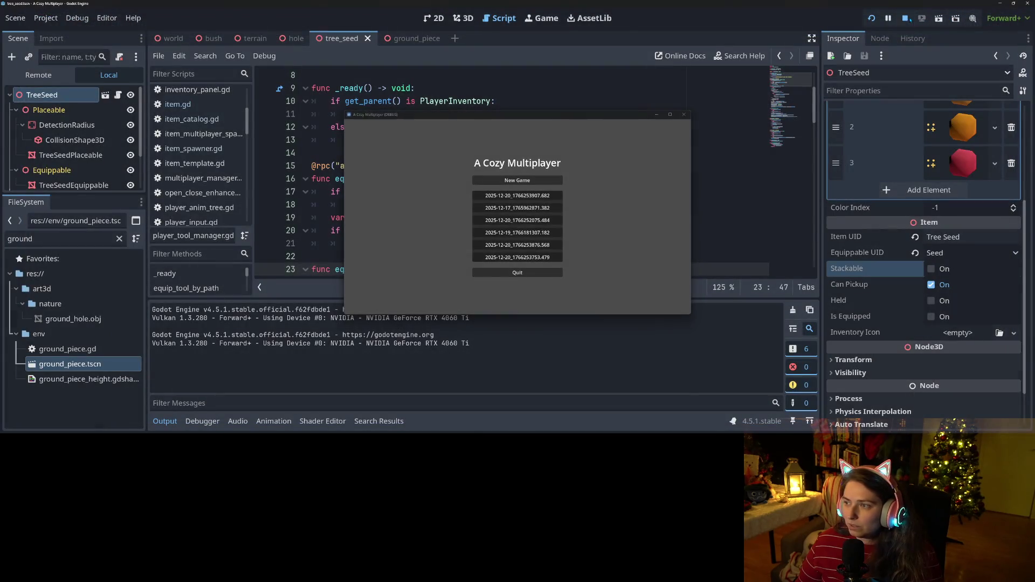
click(905, 19)
Step: Change SEED_SPAWN_PROB in tree.gd from 2 to 11 and relaunch the game
scroll(172, 223, down, 10)
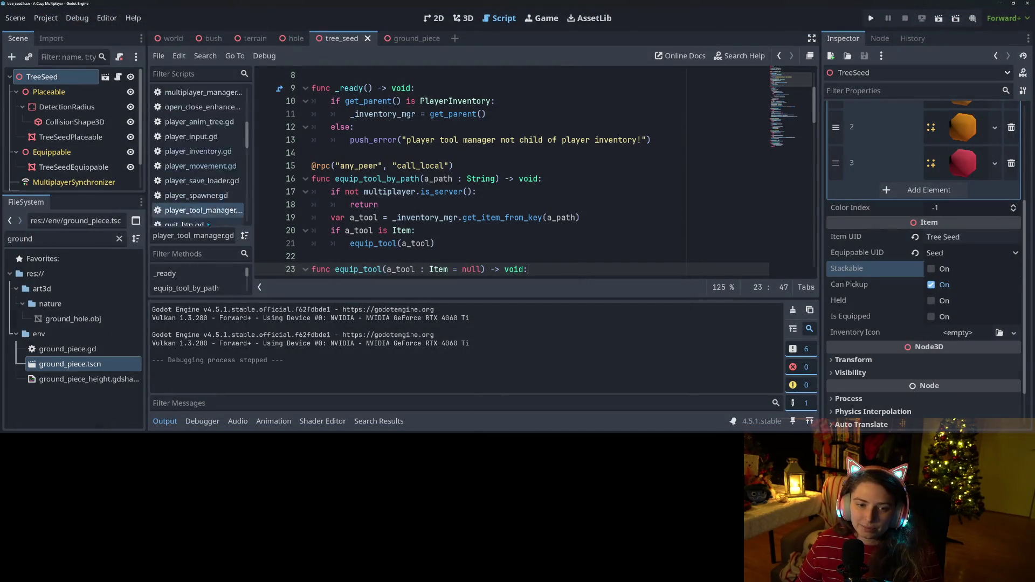
click(178, 150)
scroll(512, 173, up, 20)
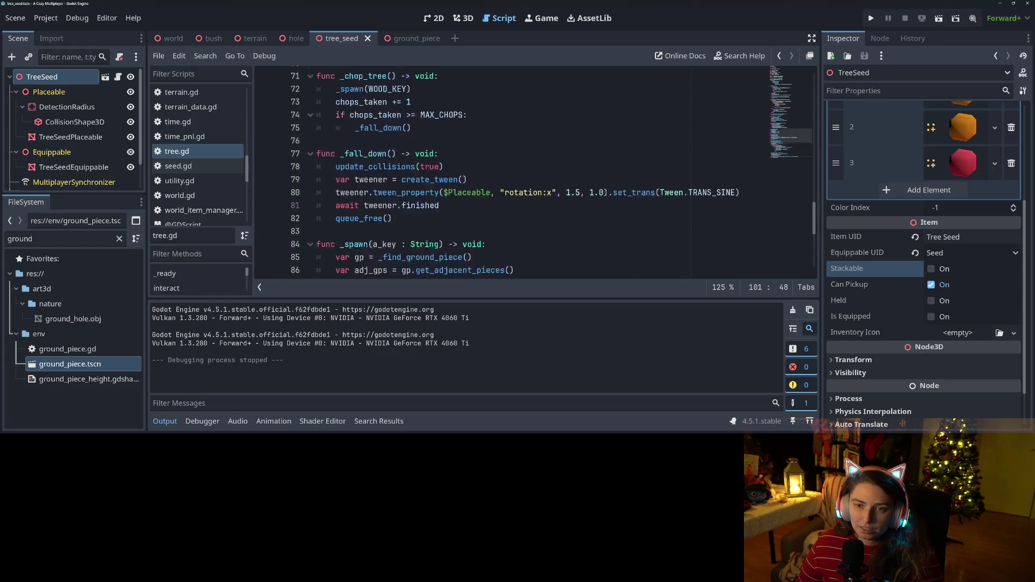
scroll(437, 157, up, 5)
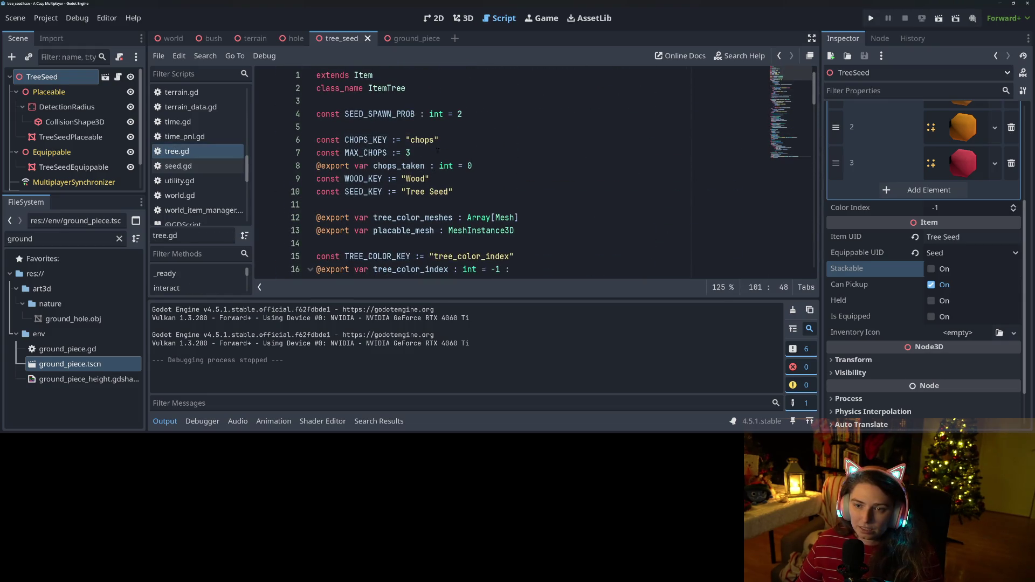
double_click(460, 113)
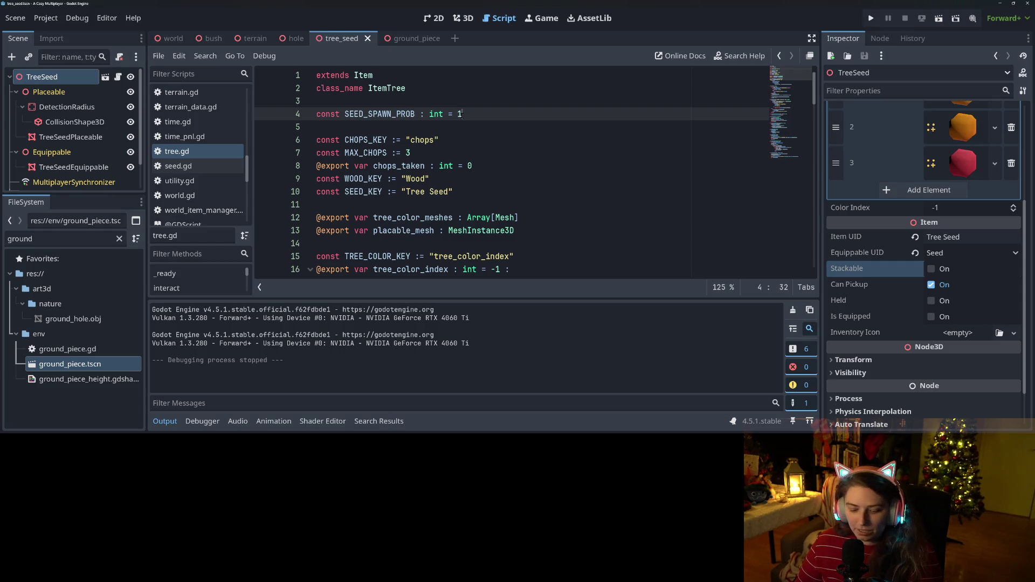
click(870, 19)
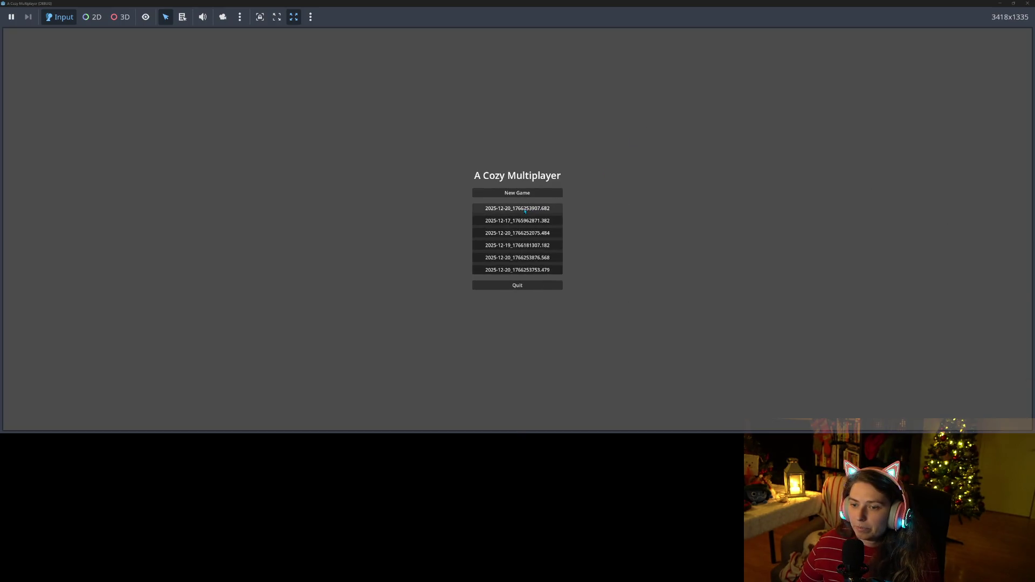
Step: Start a new game, plant the seed in the dug hole, and return to the editor
click(531, 195)
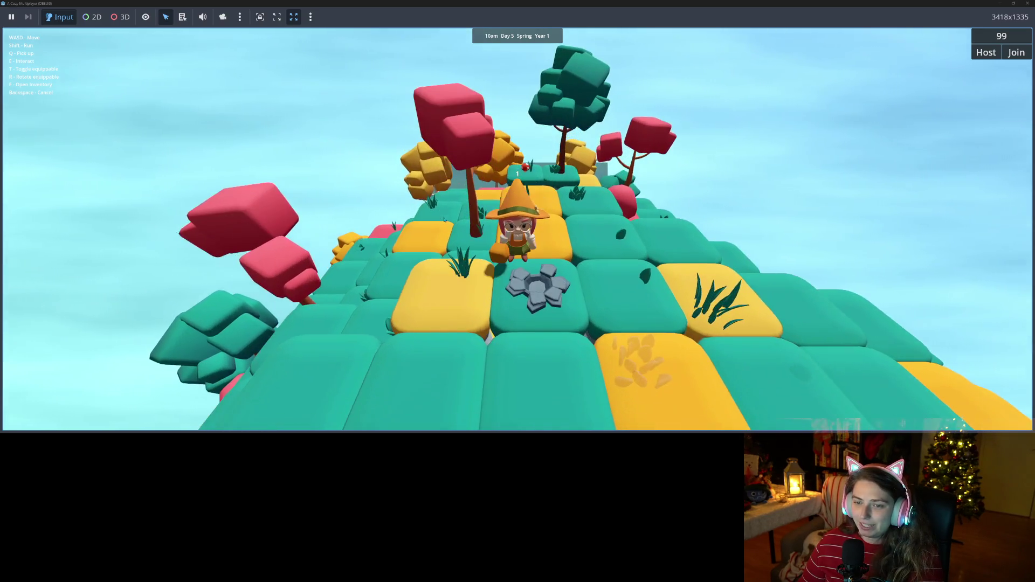
key(e)
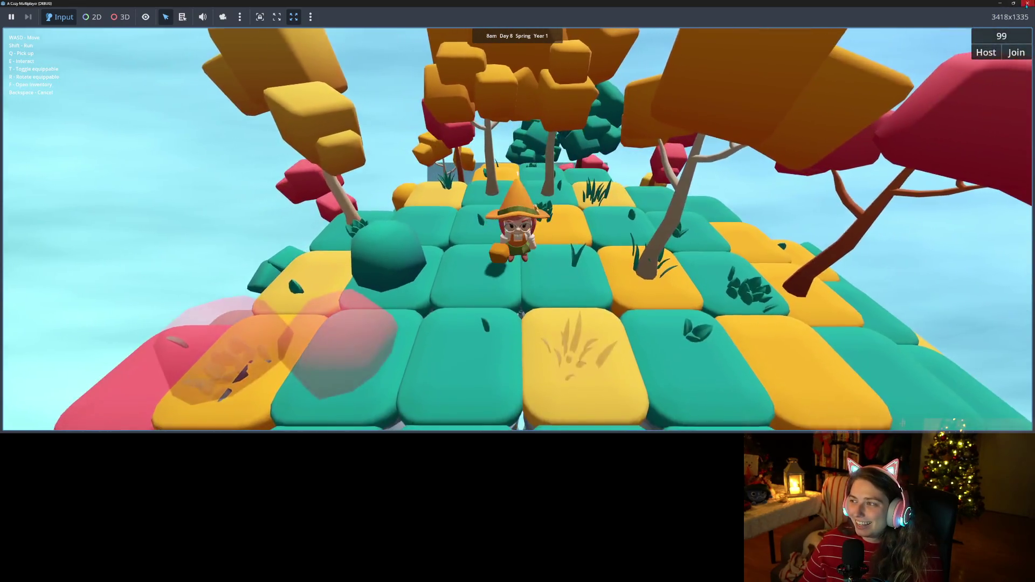
key(alt+Tab)
Step: Stop the game and look through the seed scripts to reach hole.gd
click(908, 20)
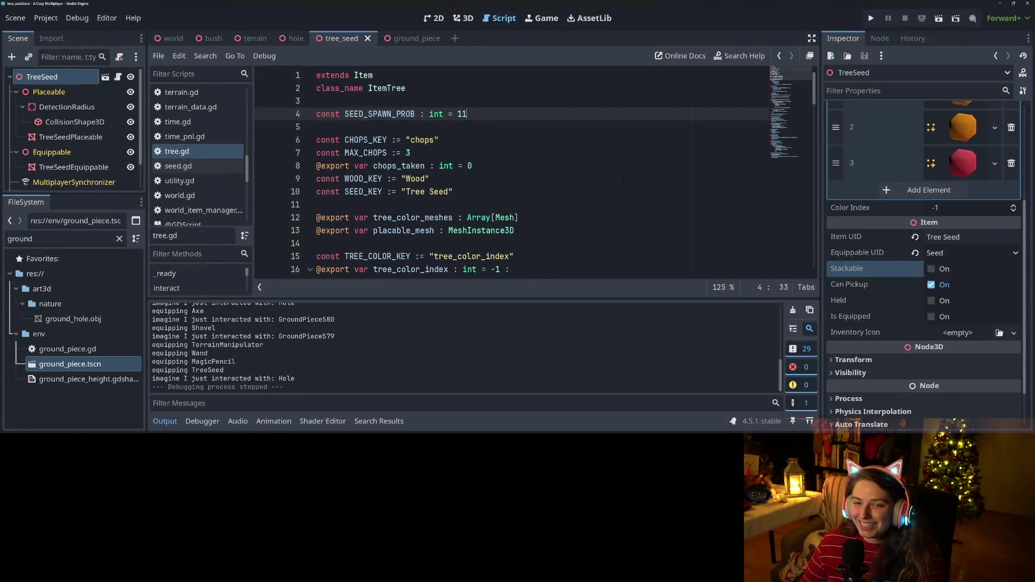
click(205, 167)
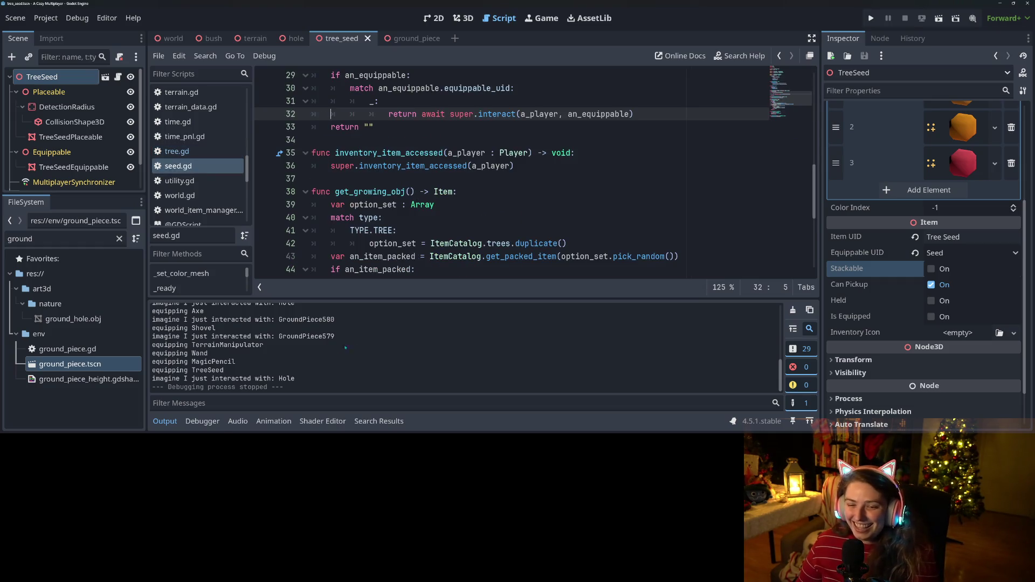
key(ctrl+j)
double_click(372, 204)
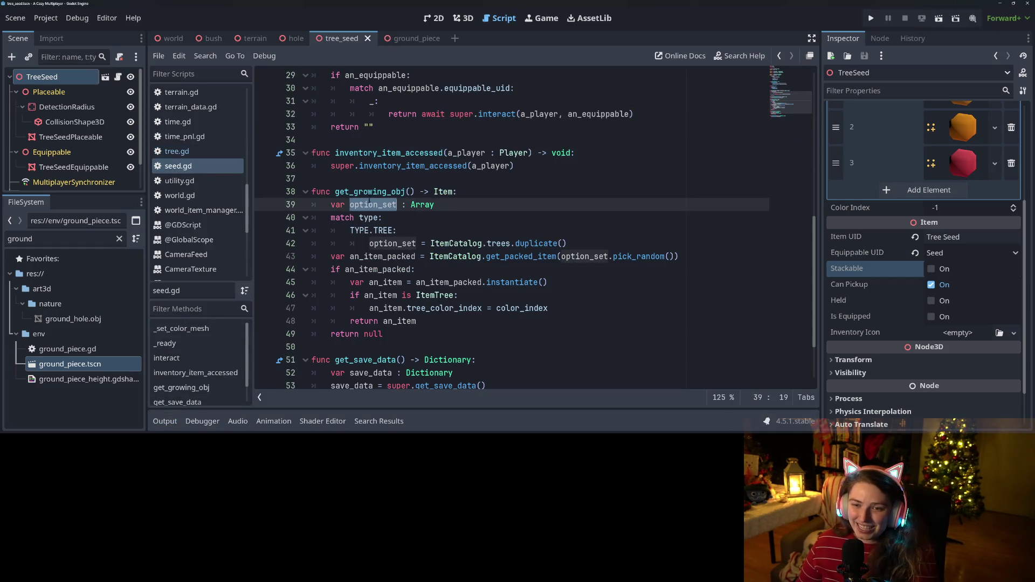
double_click(371, 192)
scroll(513, 226, down, 2)
scroll(513, 226, up, 9)
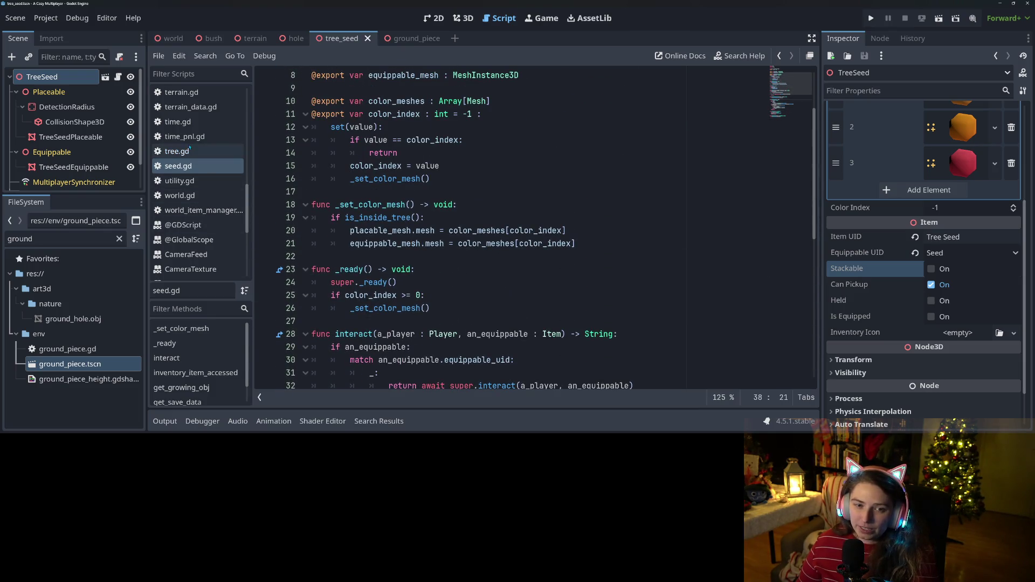
scroll(186, 184, up, 10)
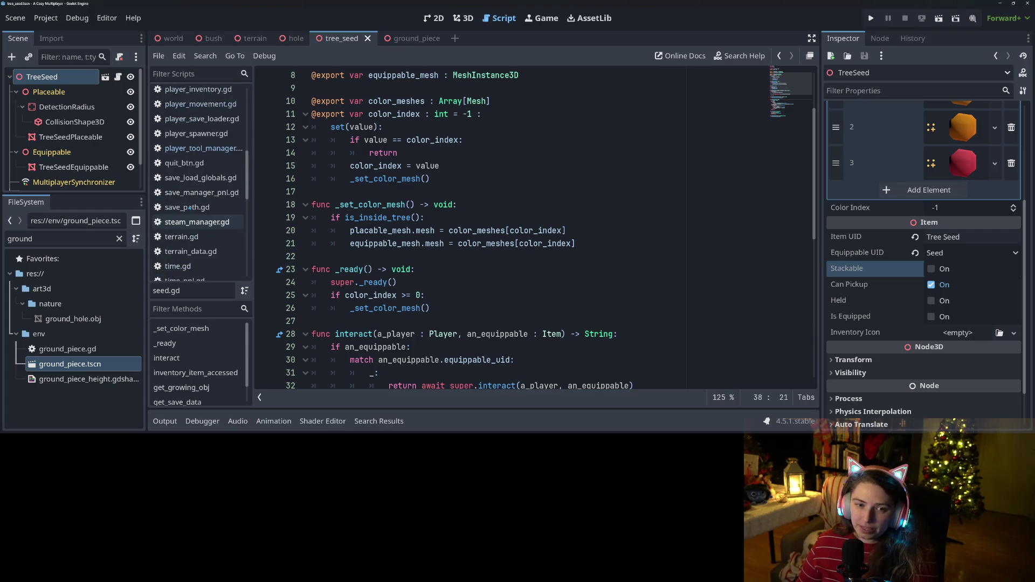
scroll(189, 207, up, 5)
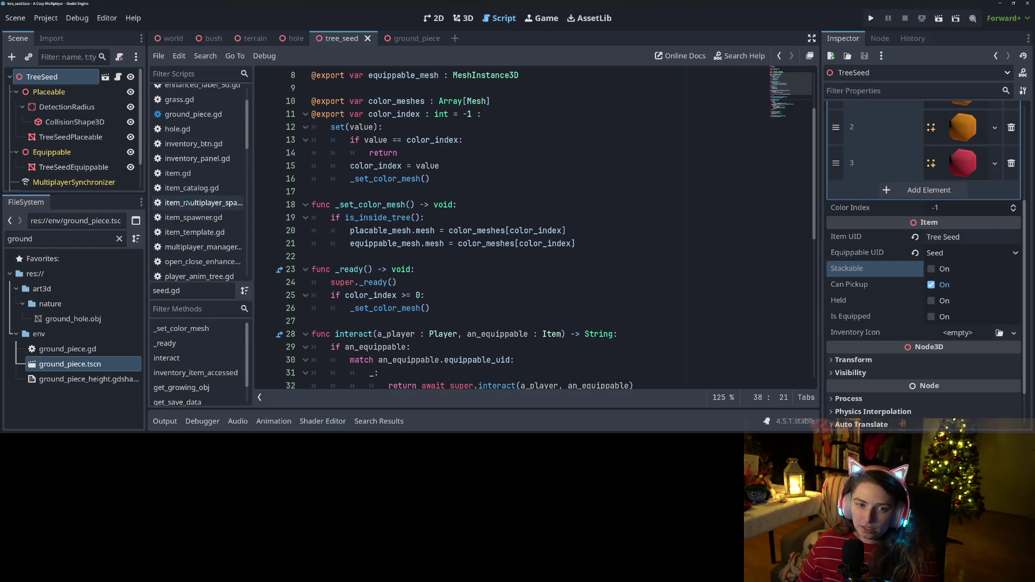
click(193, 114)
click(182, 130)
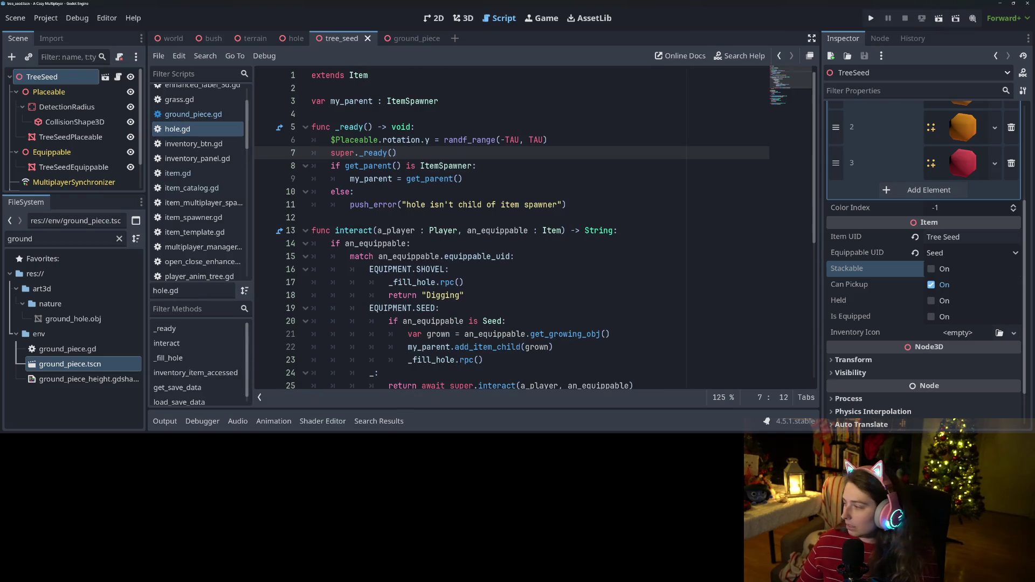
Step: Add an_equippable.queue_free() after _fill_hole.rpc() on line 24 and save
scroll(519, 245, down, 4)
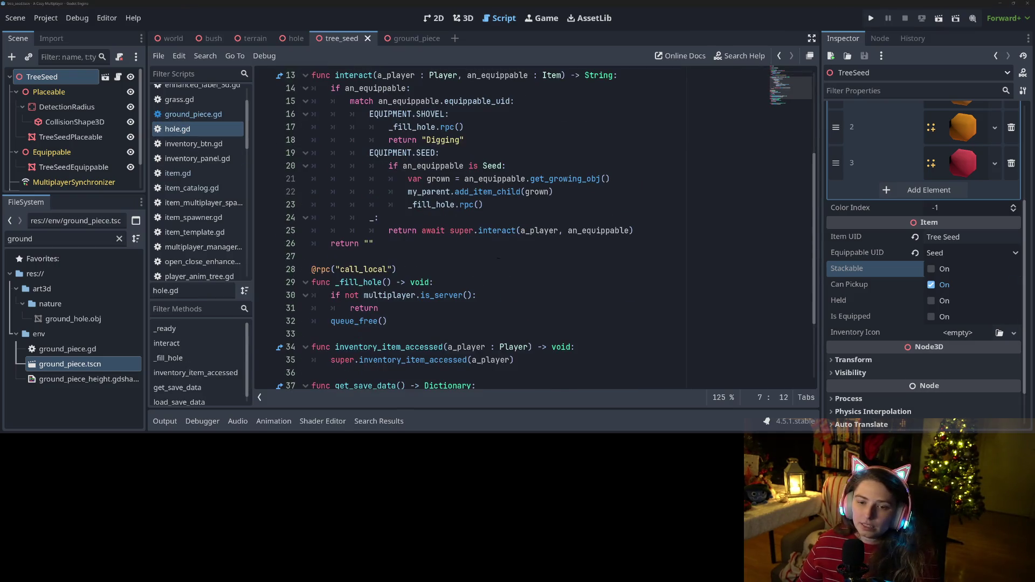
click(459, 206)
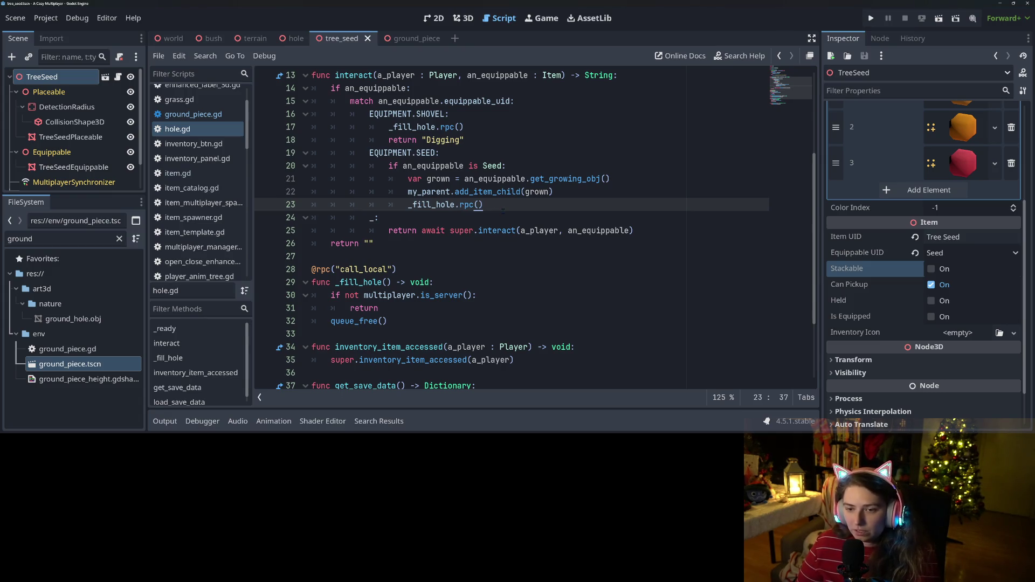
key(Return)
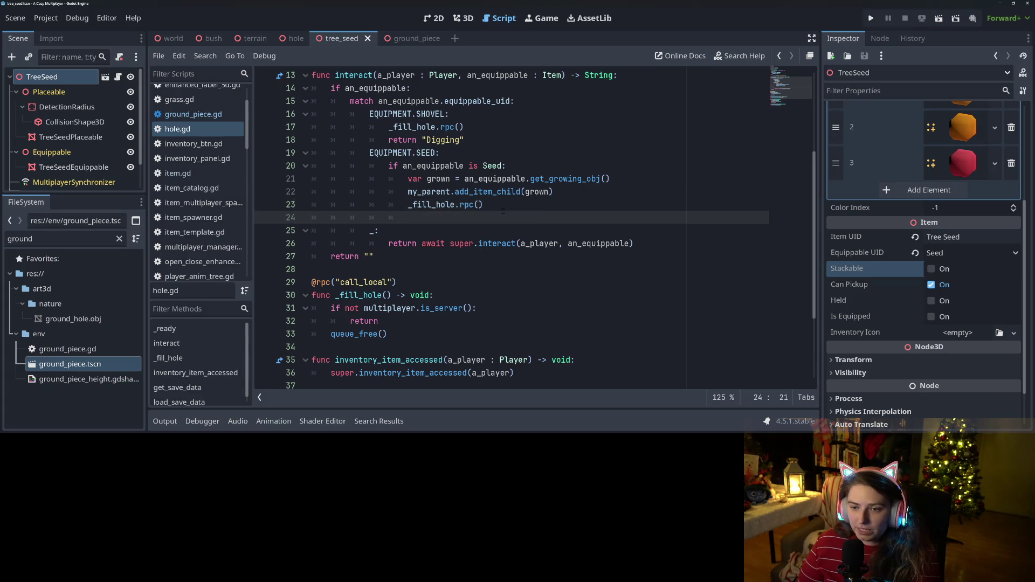
text(n_)
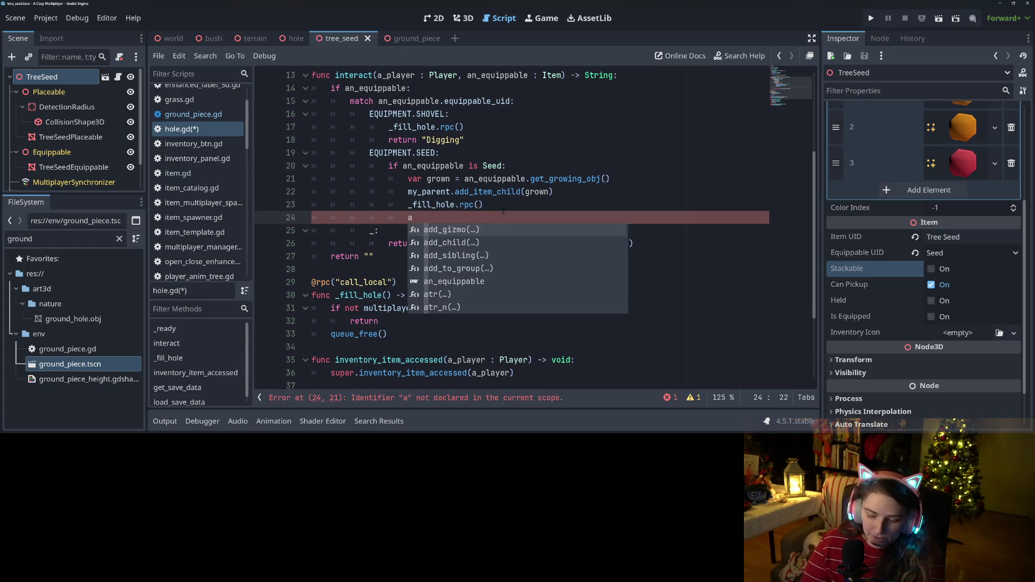
key(Return)
text(.que)
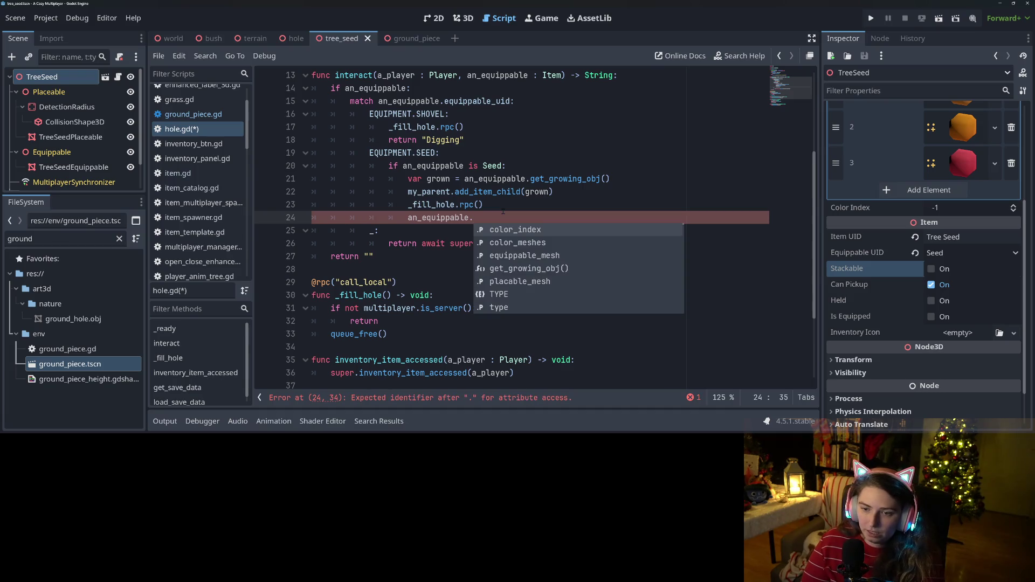
key(Down)
key(Return)
key(ctrl+s)
Step: Remove the trailing return "Digging" line from the seed branch
key(Down)
key(Home)
key(Up)
key(End)
key(Return)
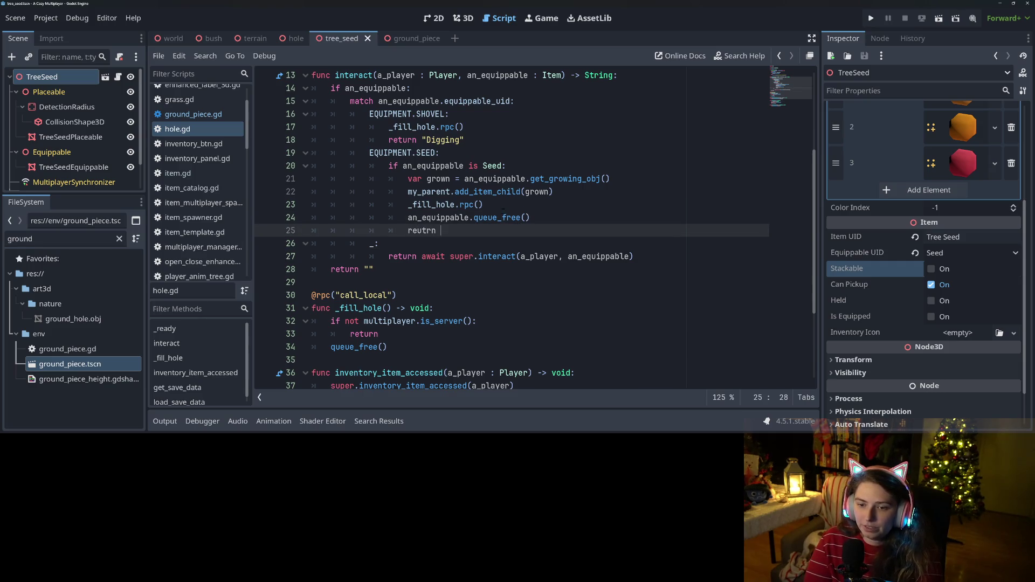
key(BackSpace)
key(BackSpace)
key(BackSpace)
text(turn )
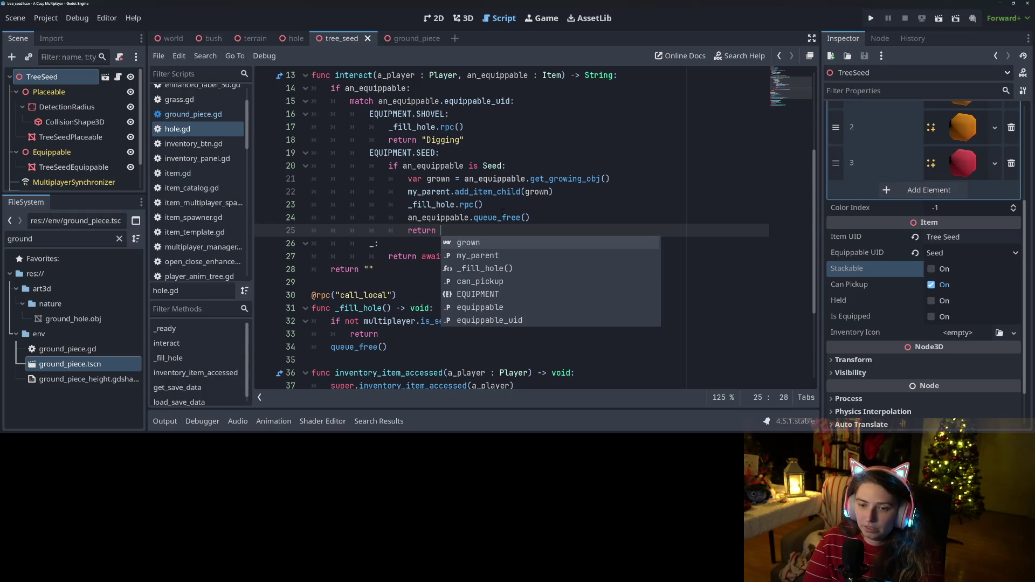
text("Digging)
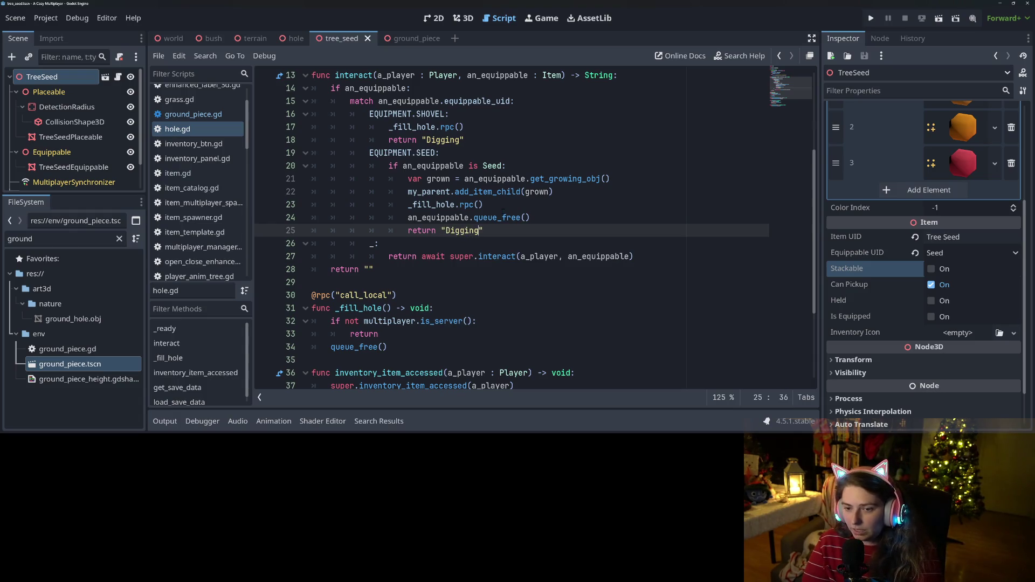
key(Escape)
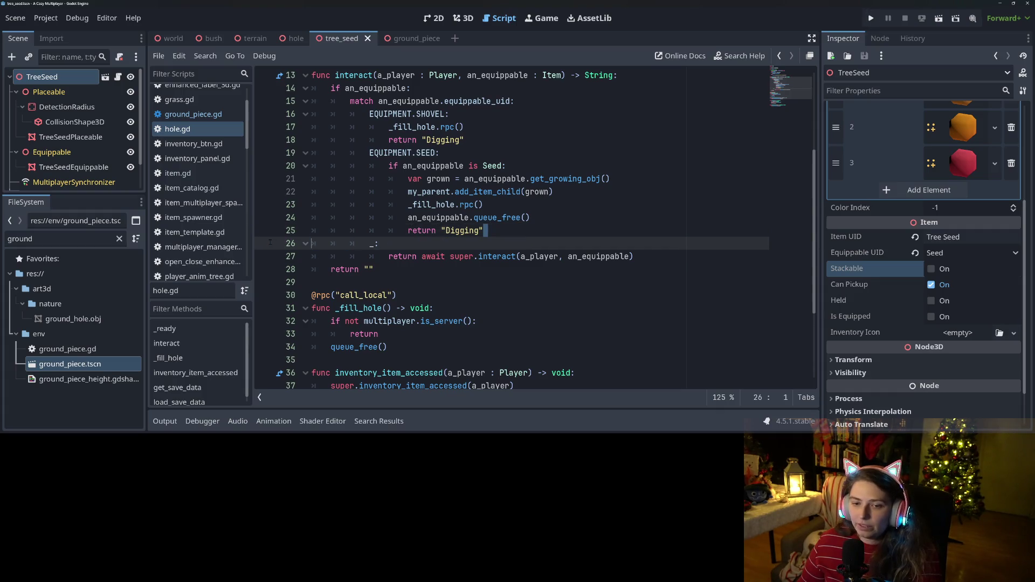
double_click(461, 232)
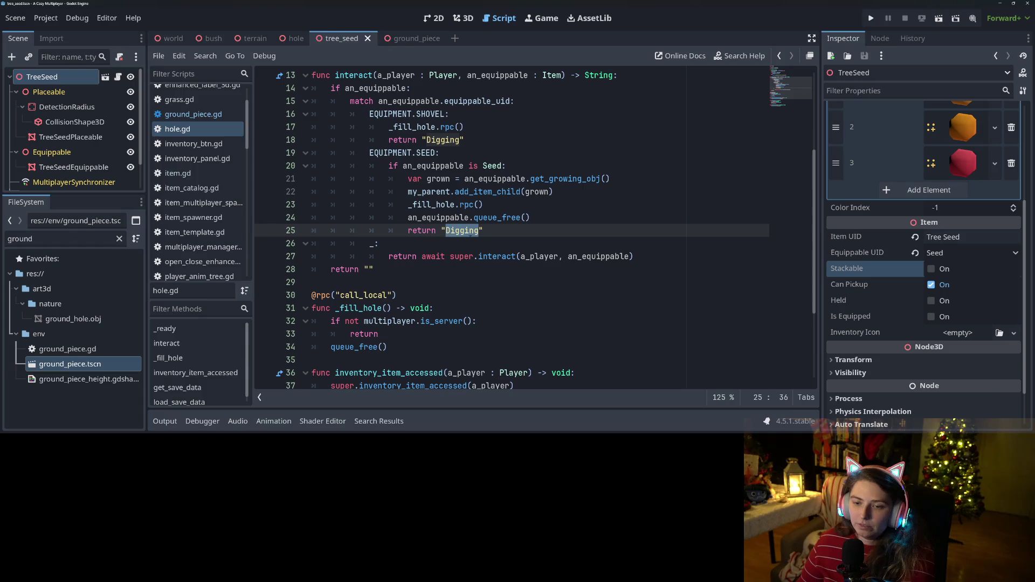
mouse_move(525, 233)
mouse_down()
mouse_move(350, 232)
mouse_move(485, 218)
mouse_move(410, 232)
mouse_move(497, 227)
mouse_up()
click(496, 229)
key(shift+Home)
key(shift+Home)
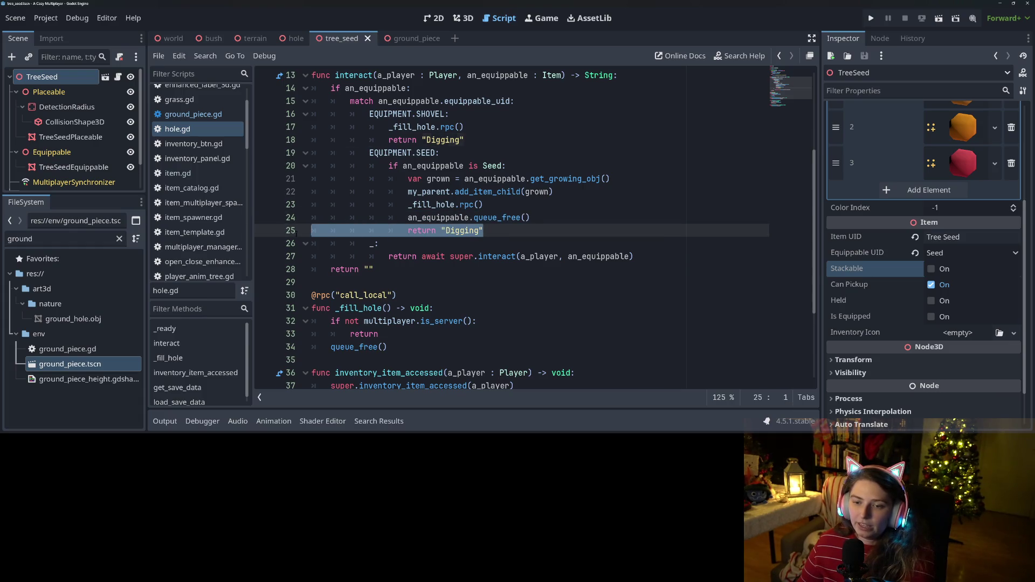
key(BackSpace)
key(BackSpace)
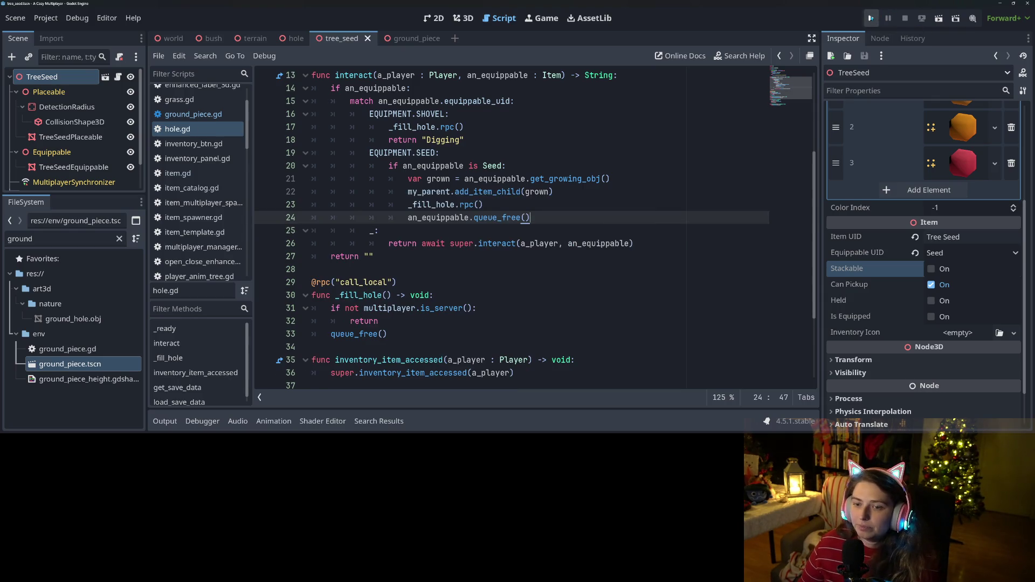
click(870, 18)
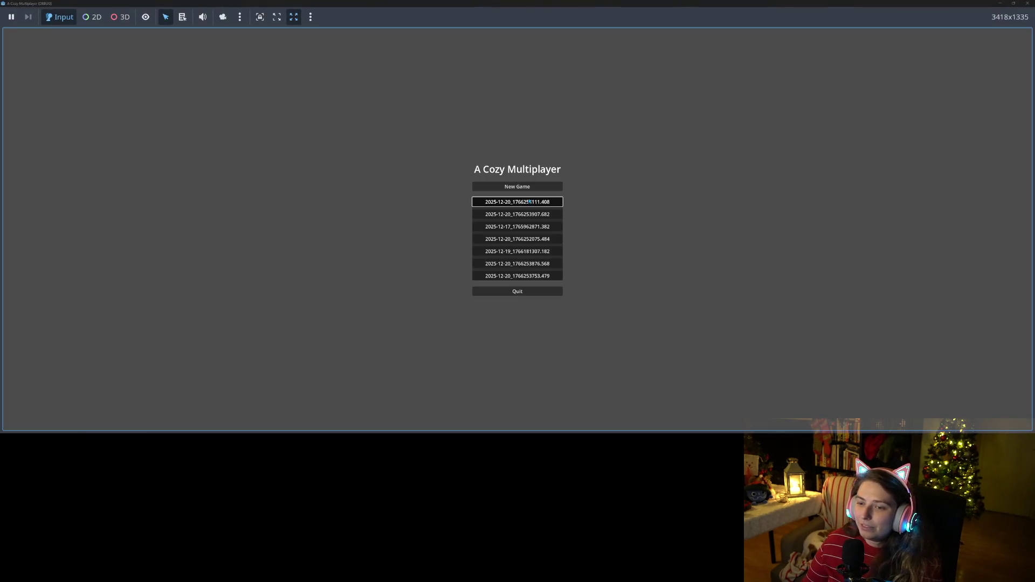
click(530, 202)
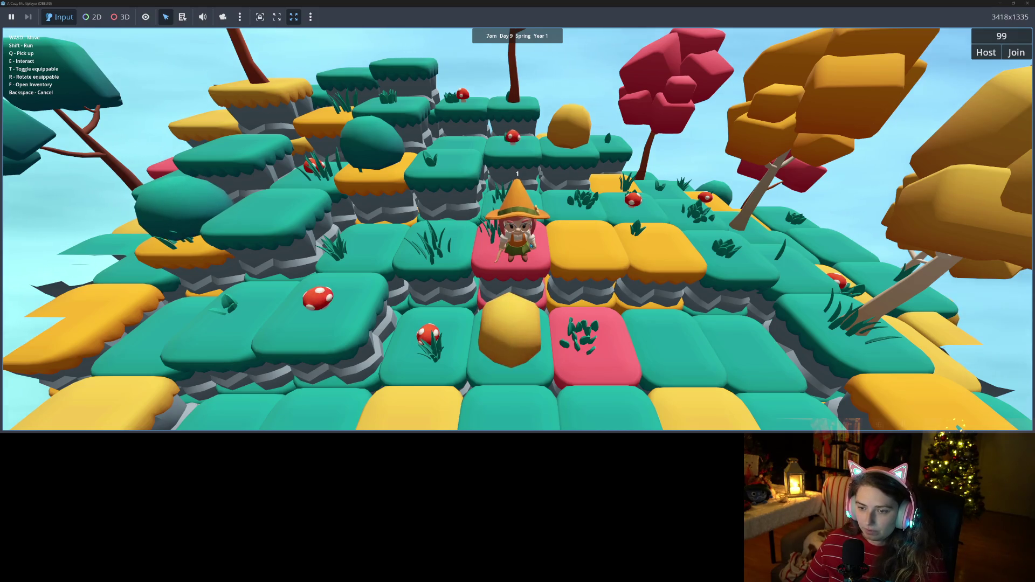
key(d)
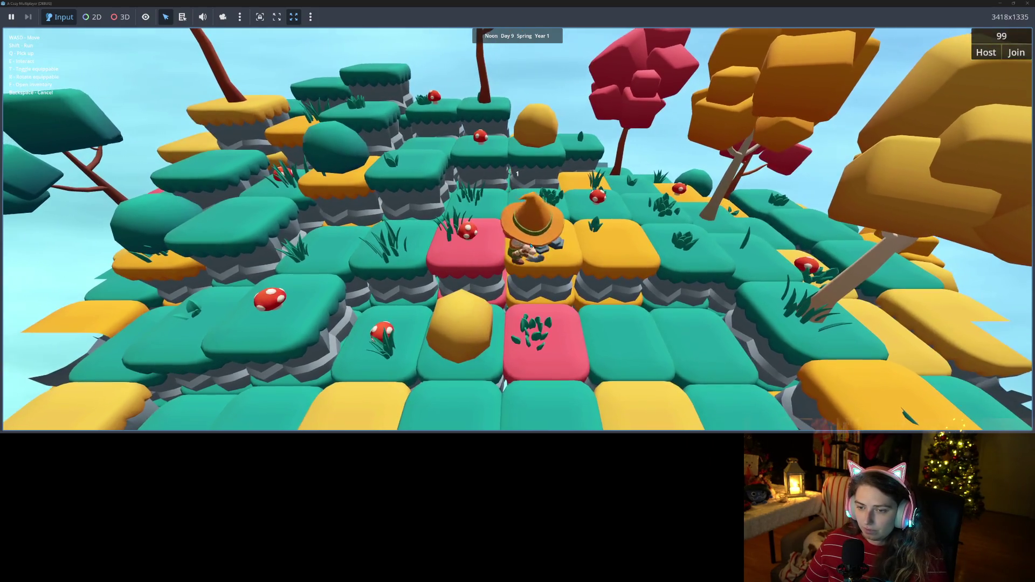
key(e)
key(w)
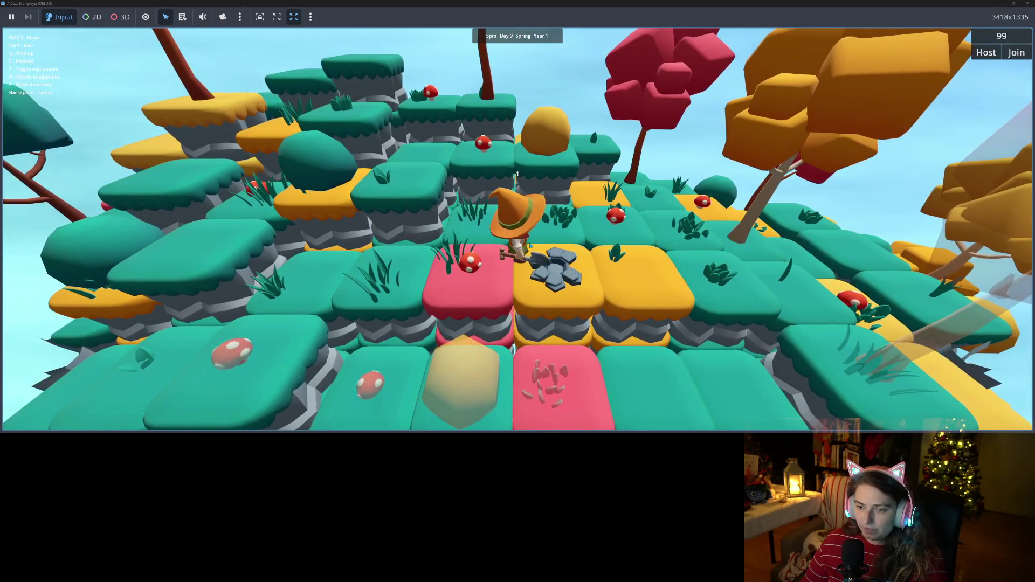
key(f)
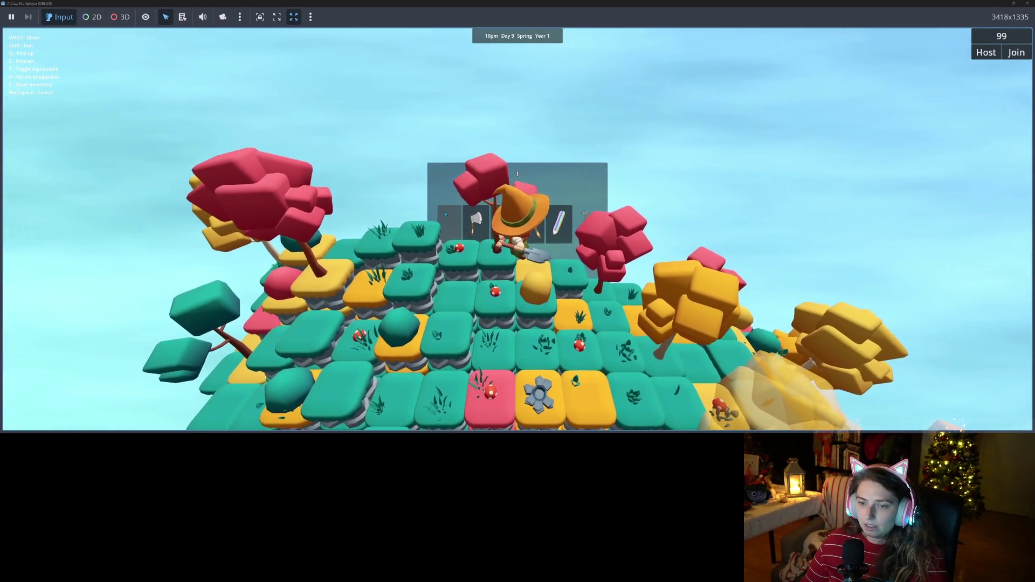
key(f)
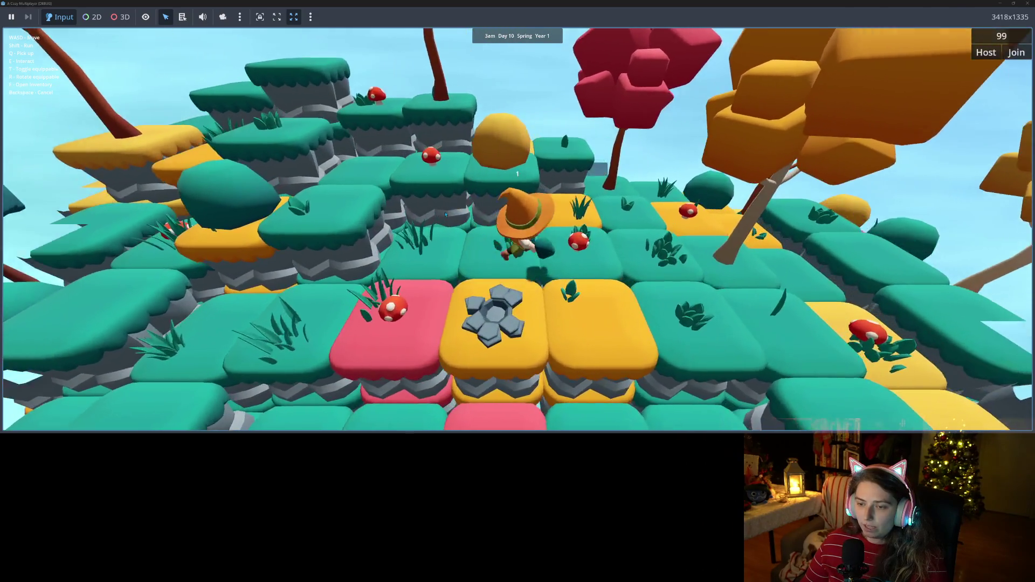
key(s)
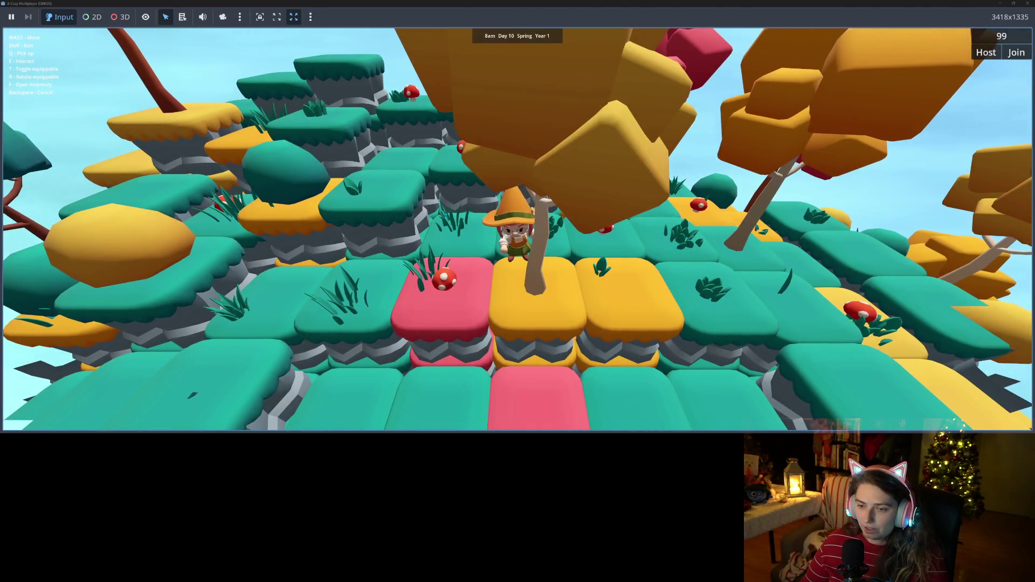
key(Left)
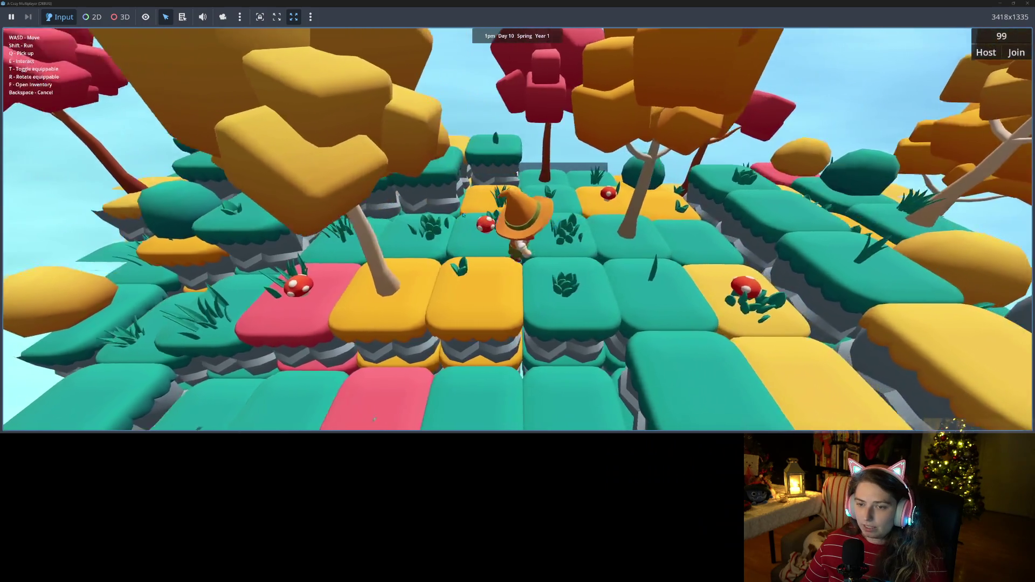
key(Left)
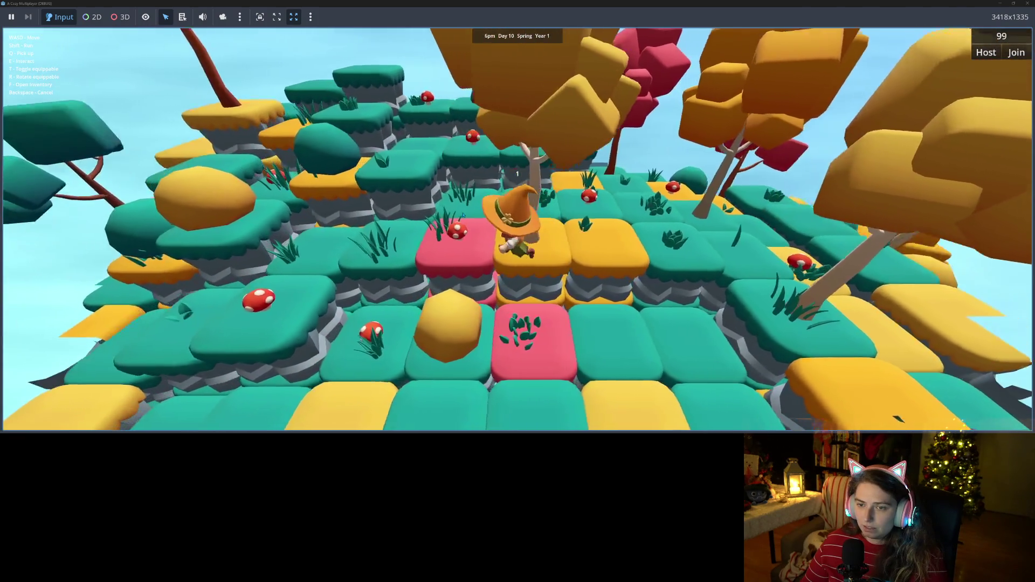
key(Left)
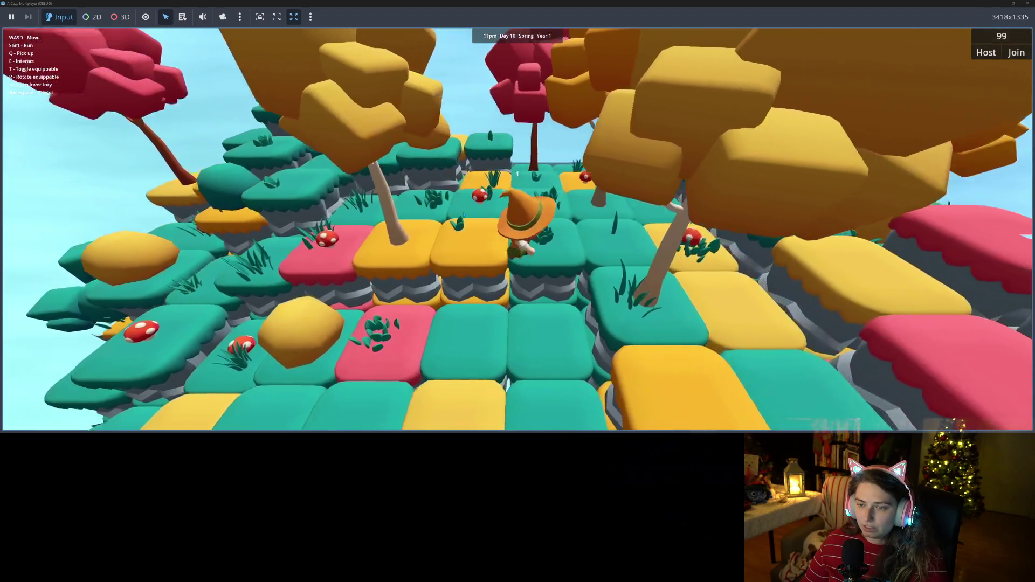
key(Left)
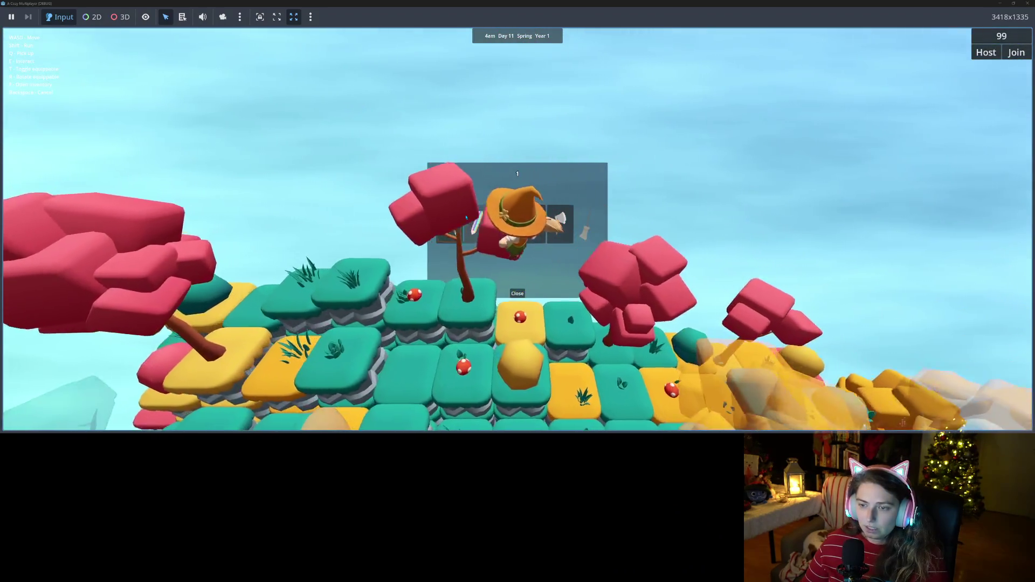
key(Left)
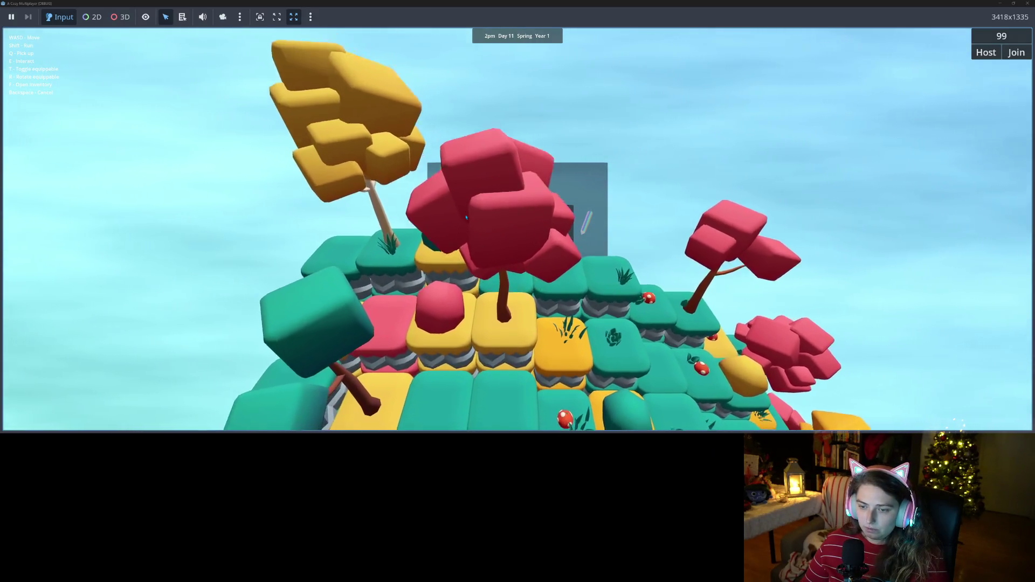
key(Left)
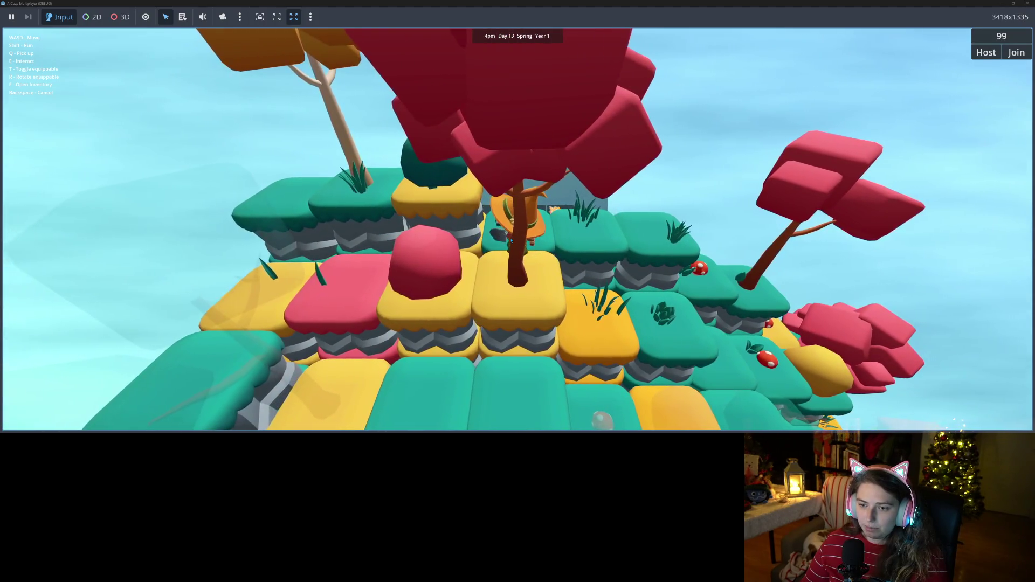
key(ctrl+F3)
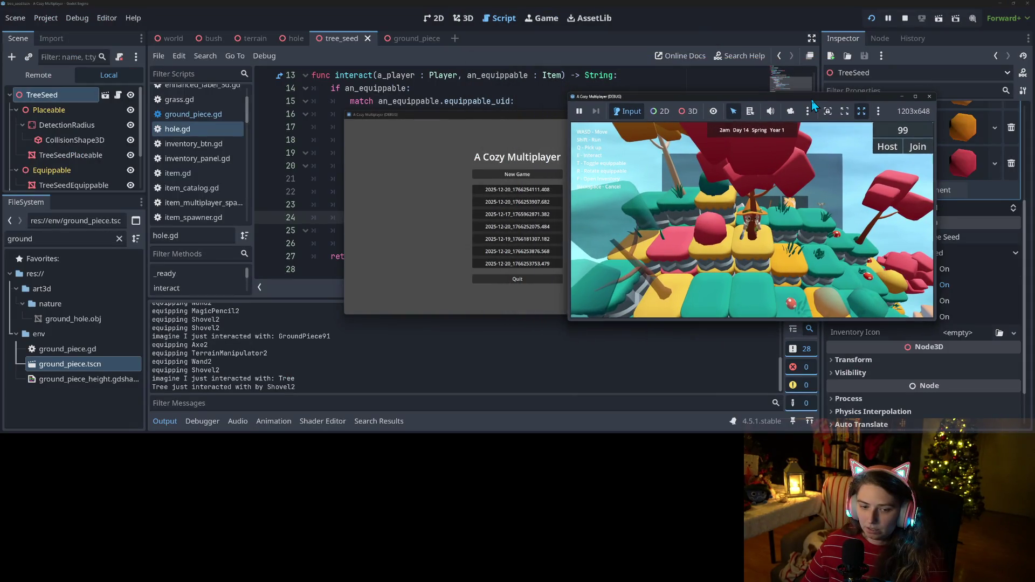
double_click(810, 98)
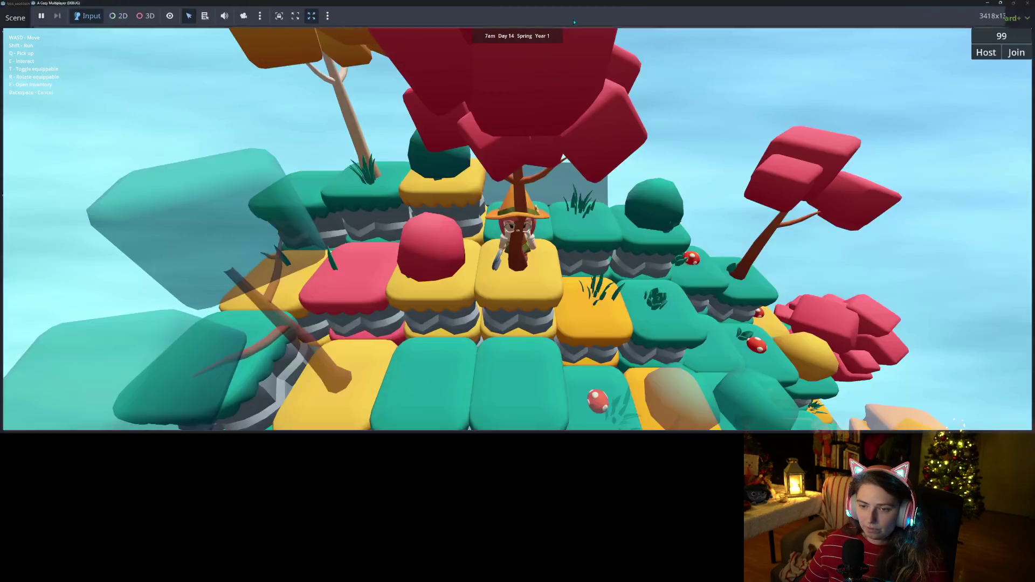
Step: Open and close the player's inventory in-game before leaving to the main menu
key(f)
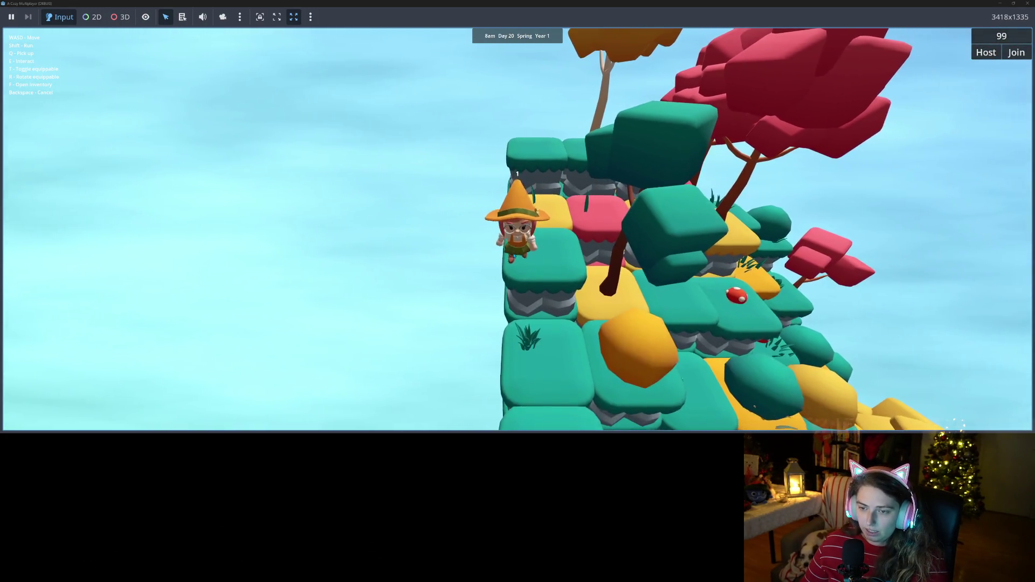
key(f)
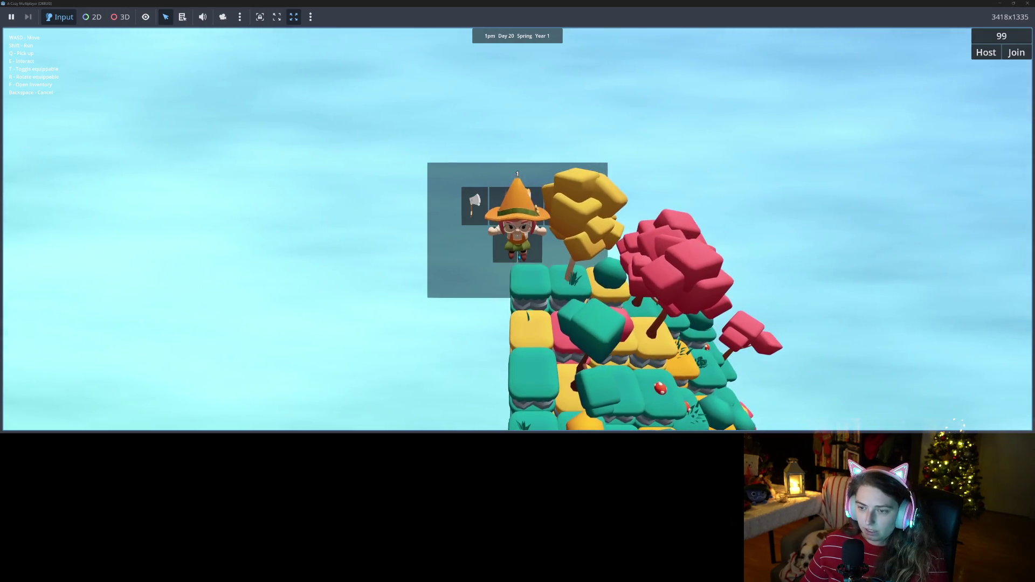
key(f)
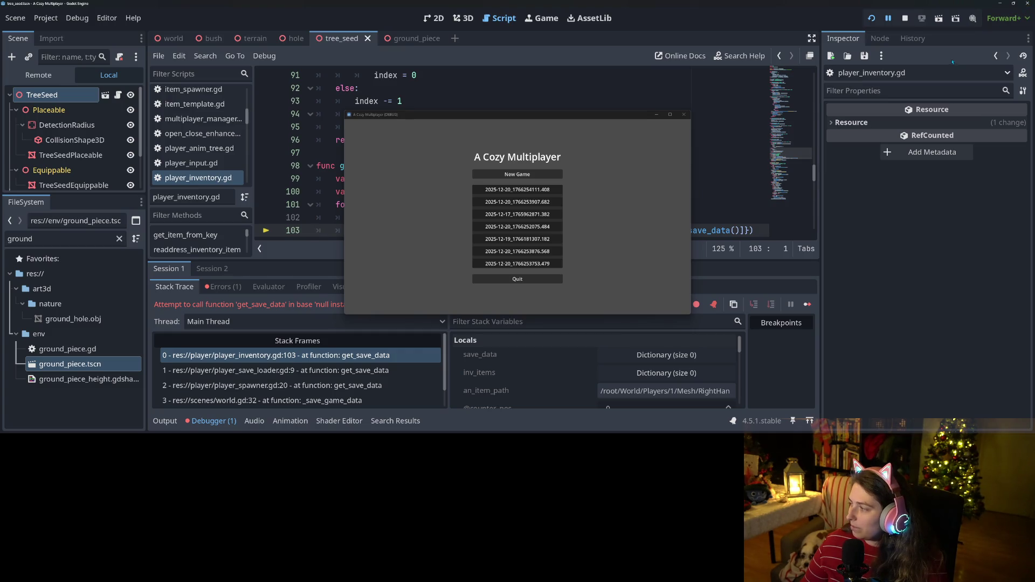
Step: Stop the session and jump from the Errors list to line 103 of player_inventory.gd
click(905, 18)
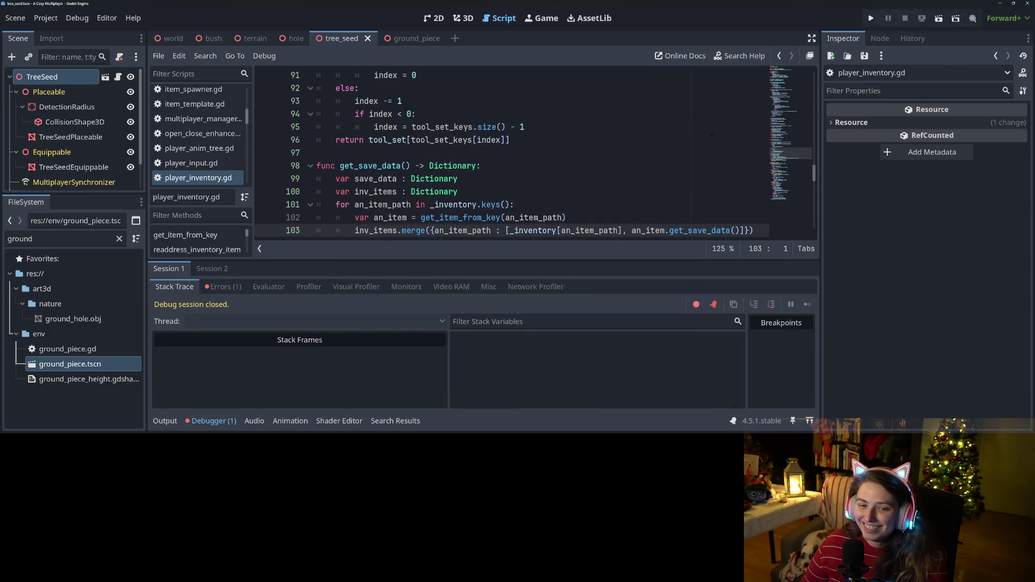
click(223, 287)
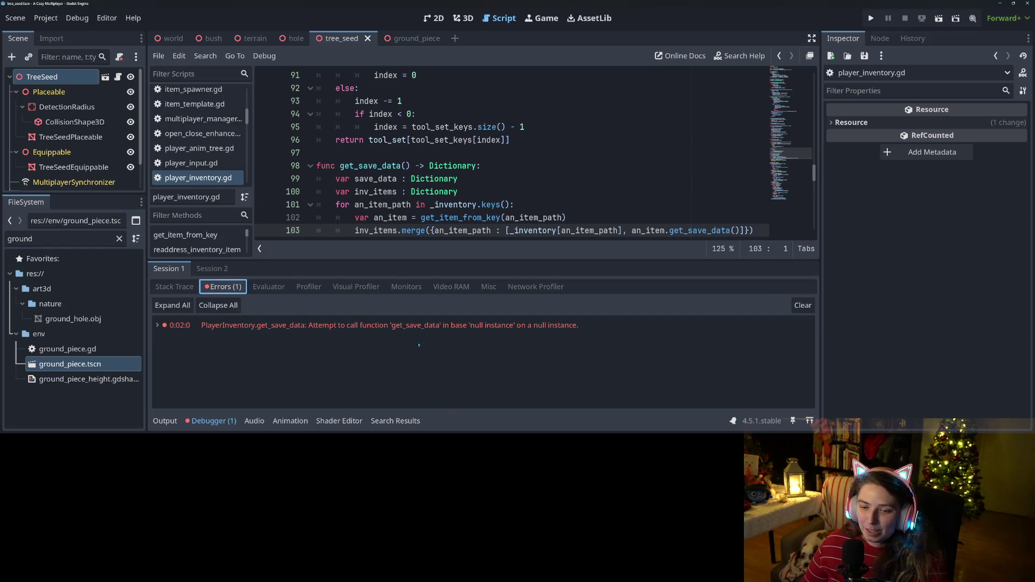
mouse_move(428, 331)
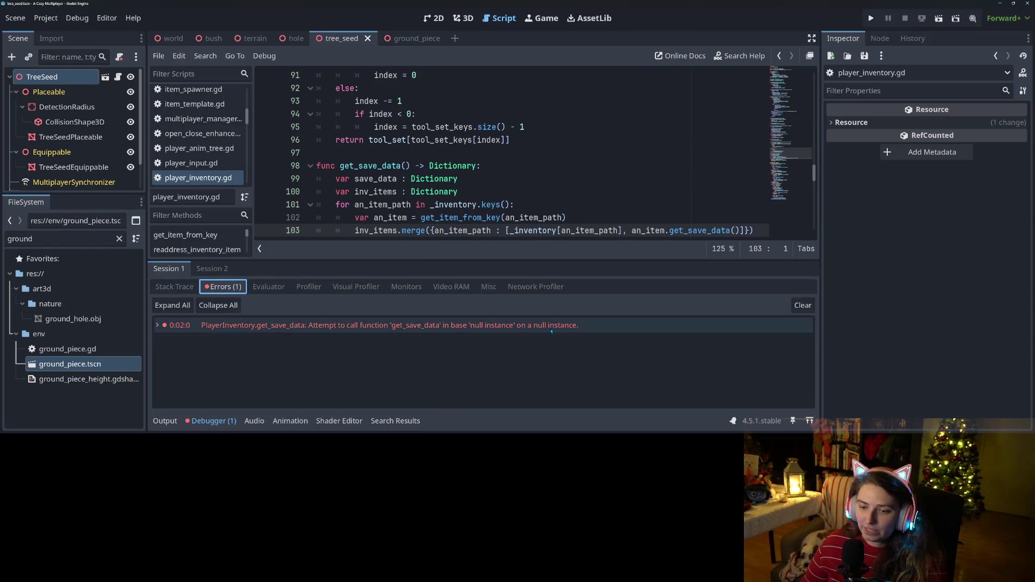
mouse_move(581, 331)
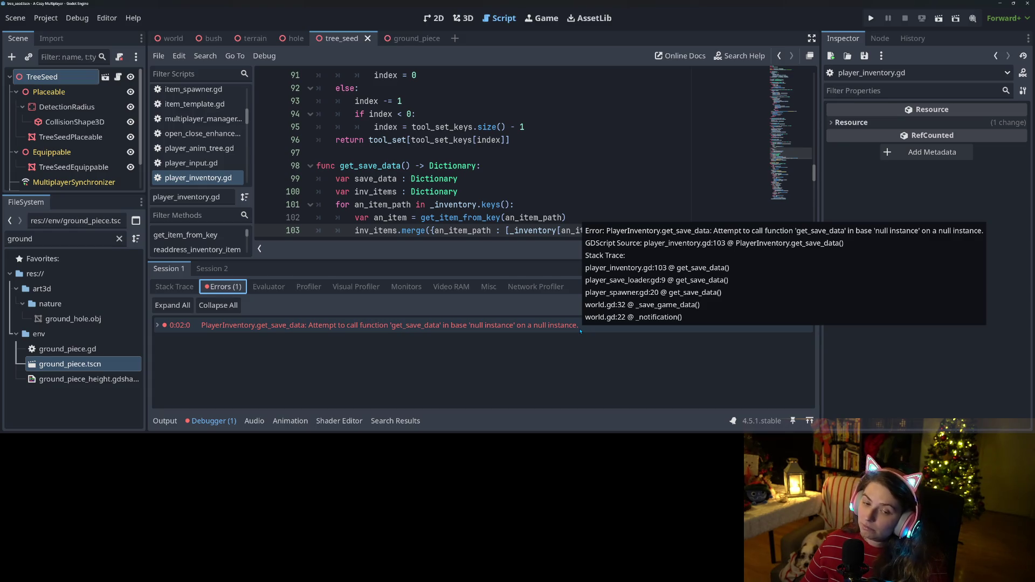
click(581, 331)
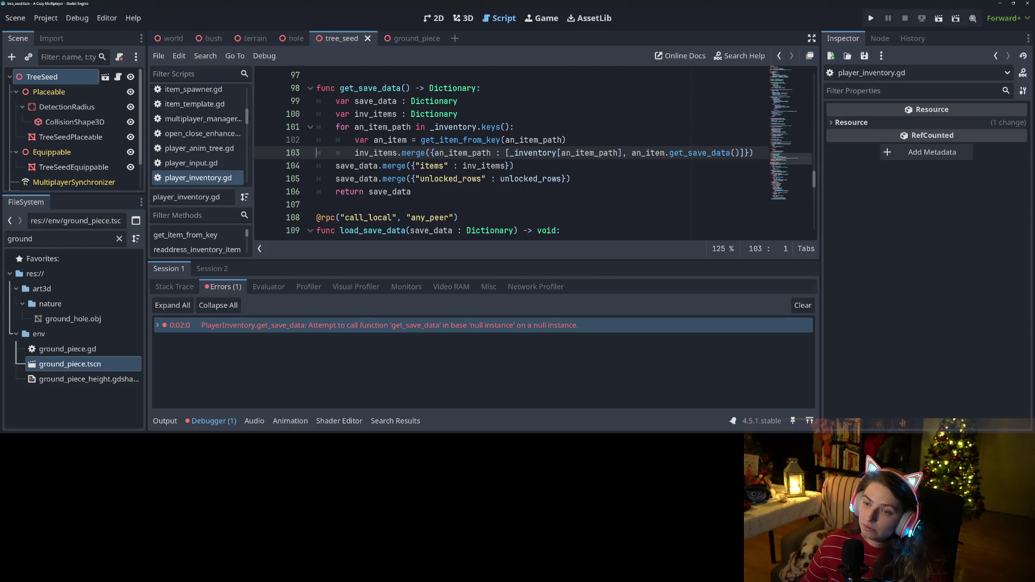
mouse_move(491, 166)
scroll(491, 165, up, 2)
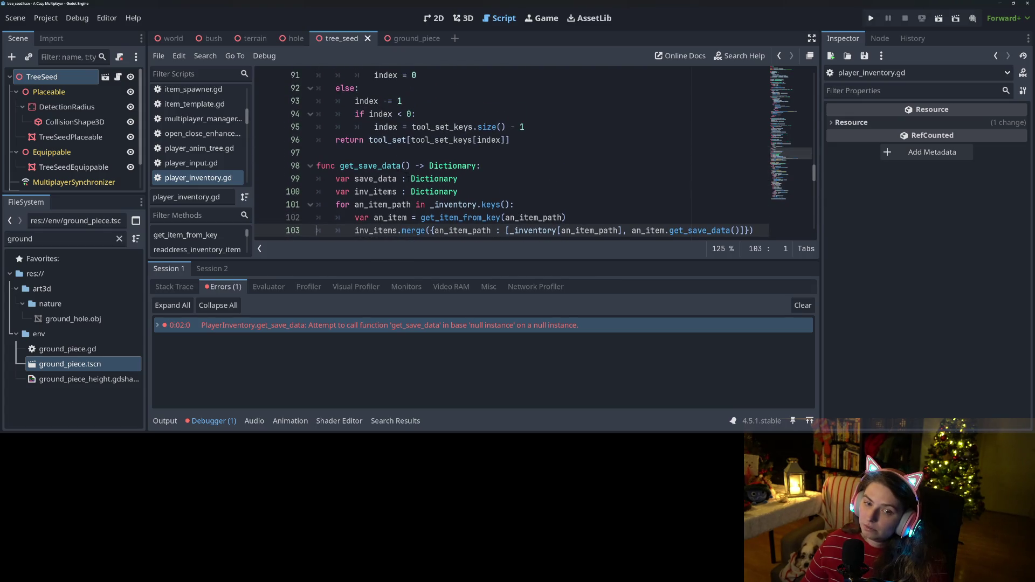
scroll(432, 204, down, 2)
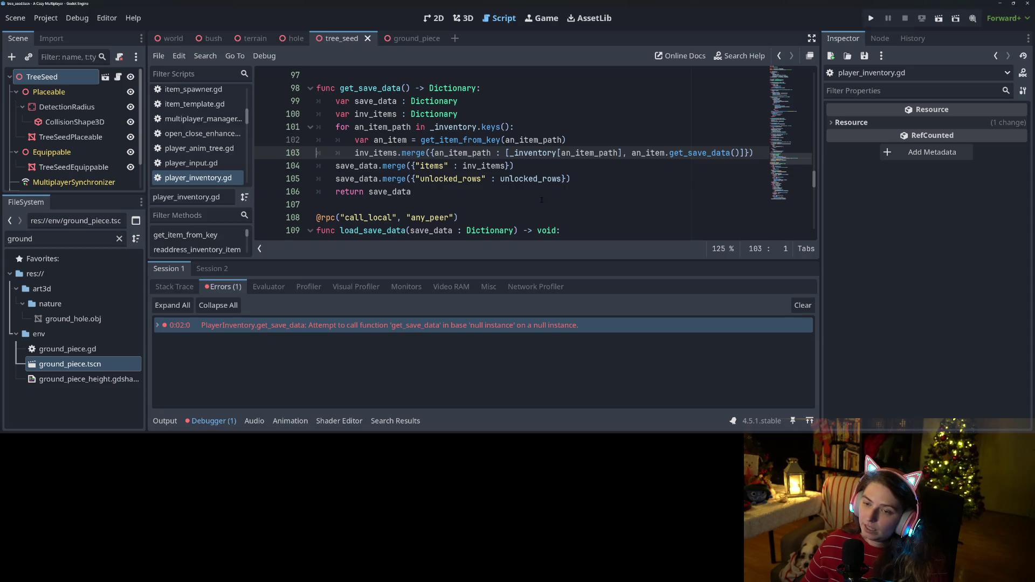
Step: Set a breakpoint on line 102 of get_save_data and relaunch the game with F5
click(571, 178)
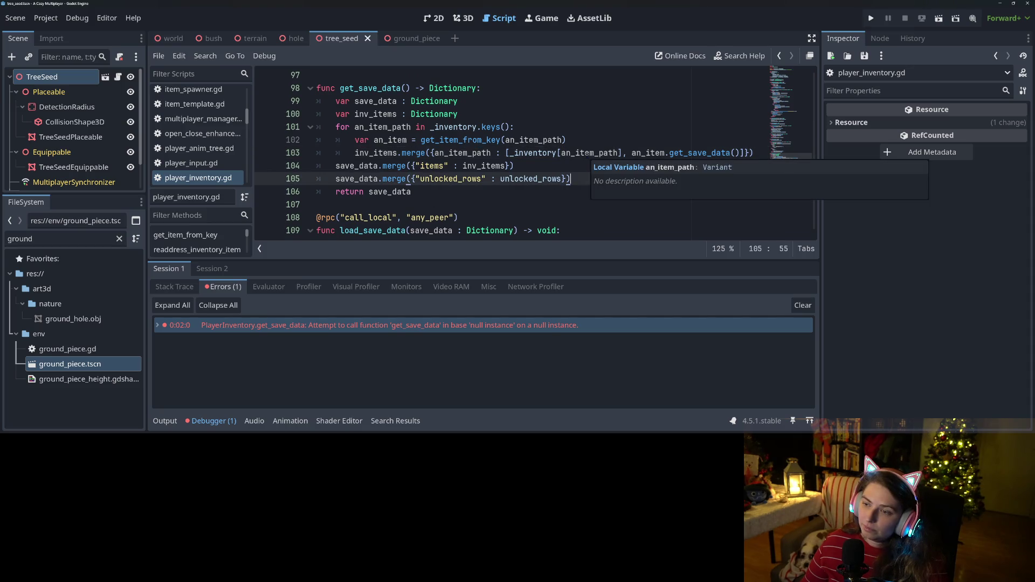
double_click(587, 155)
double_click(681, 154)
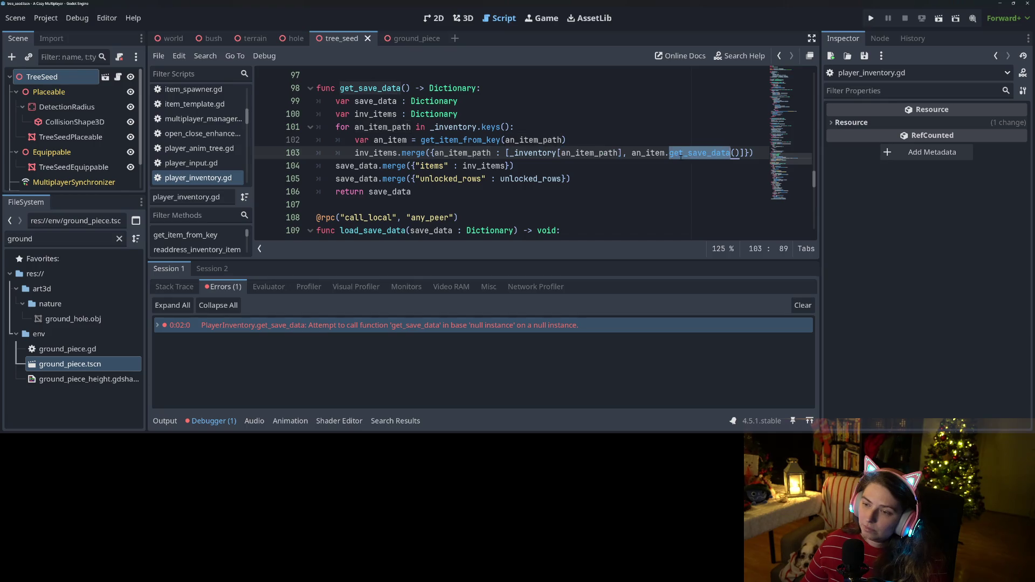
double_click(659, 154)
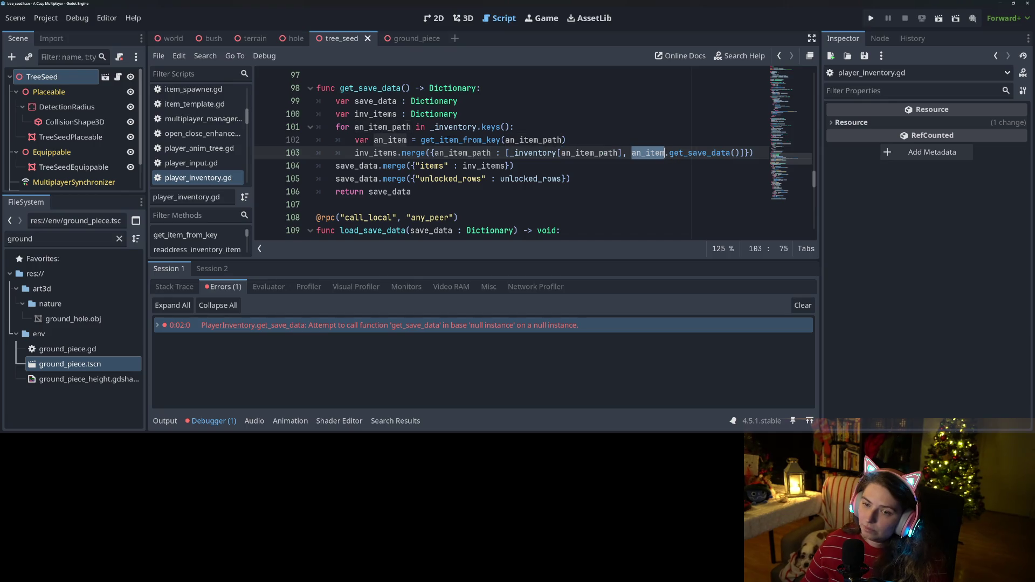
click(392, 140)
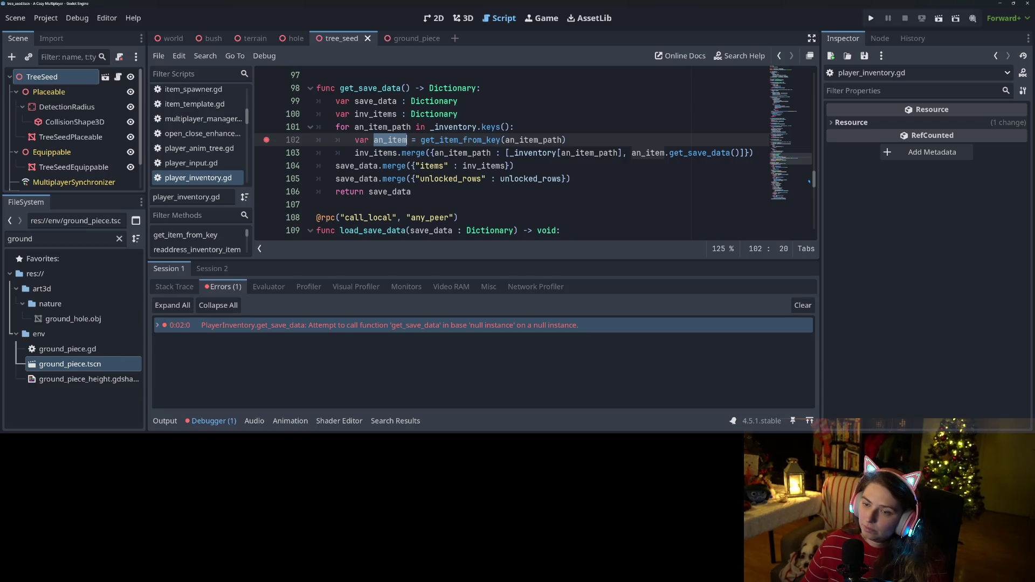
key(F5)
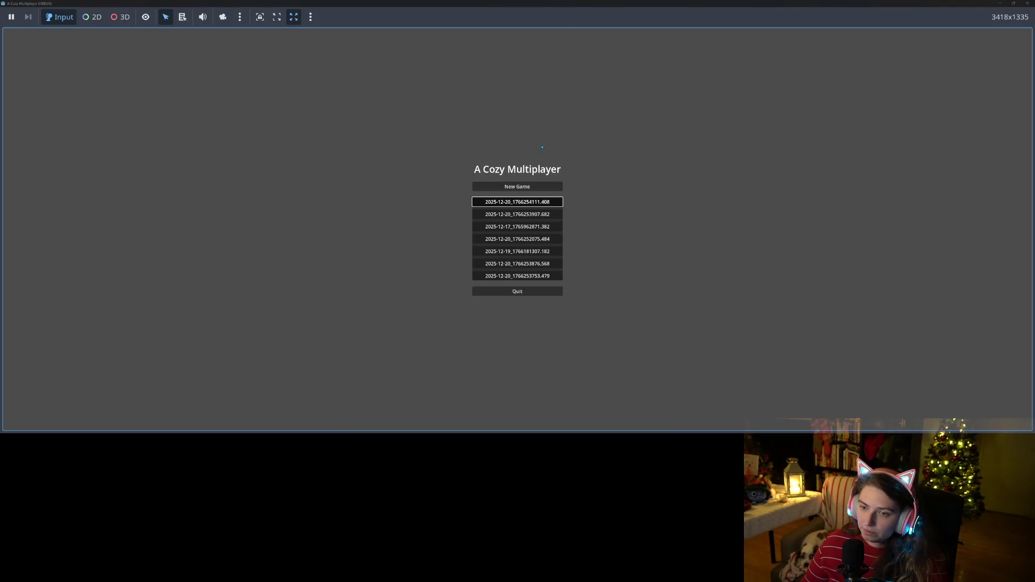
Step: Load the first saved game in a smaller window over the editor and walk the character around
key(Return)
drag(579, 3, 605, 64)
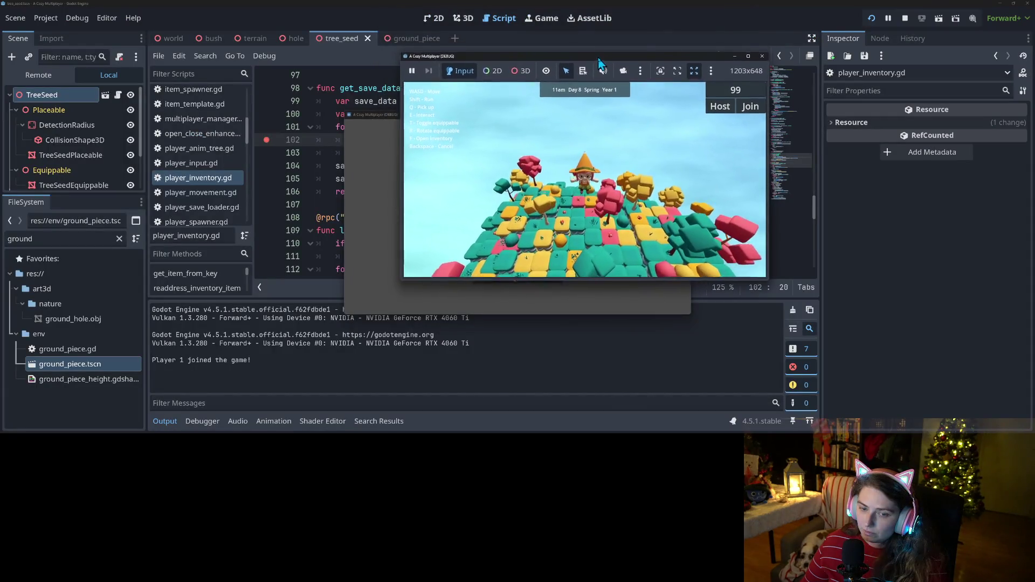
key(w)
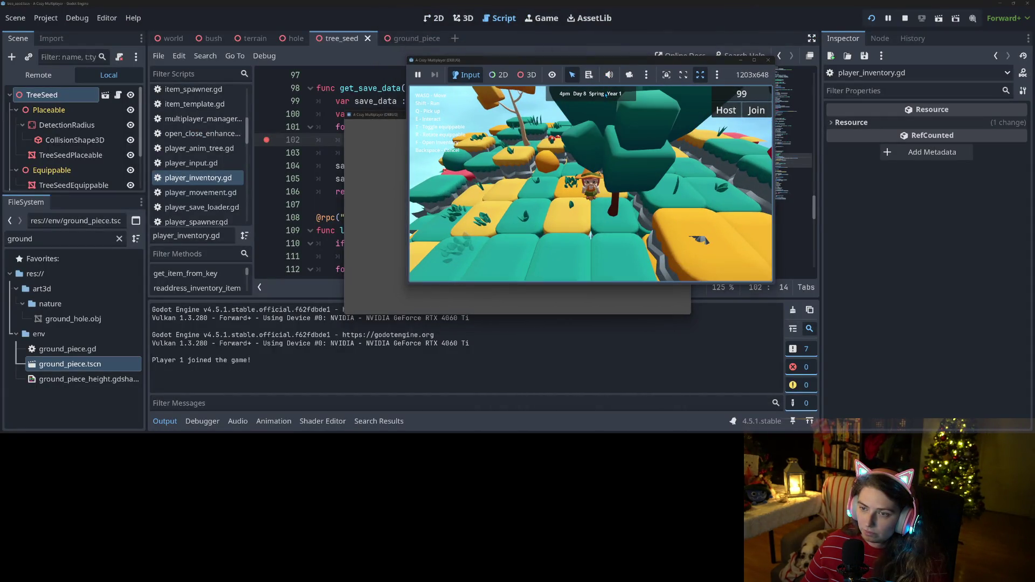
key(w)
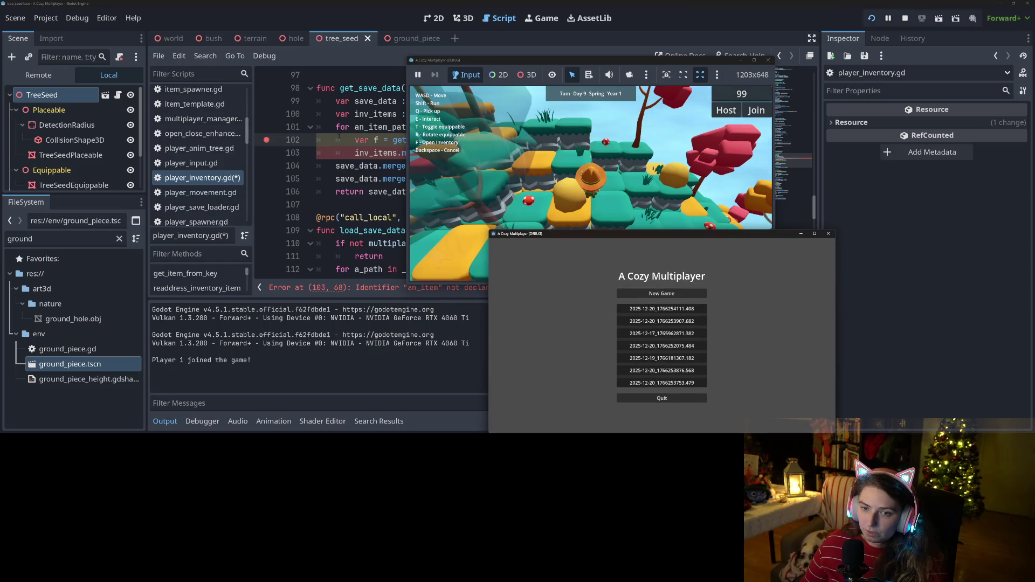
Step: Revert the stray script edit, equip the TreeSeed from the inventory, and close the game window
key(ctrl+s)
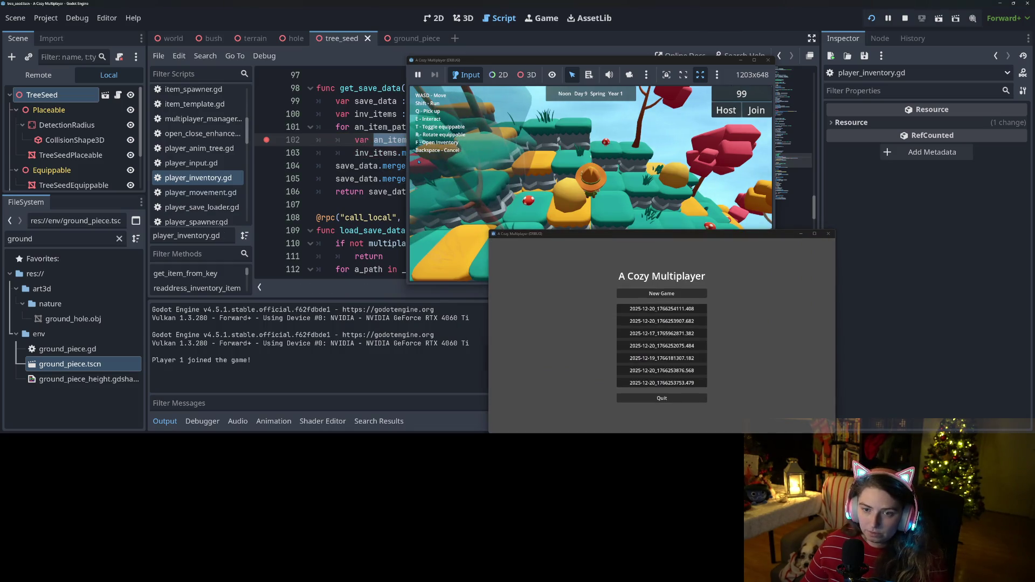
click(345, 178)
click(681, 191)
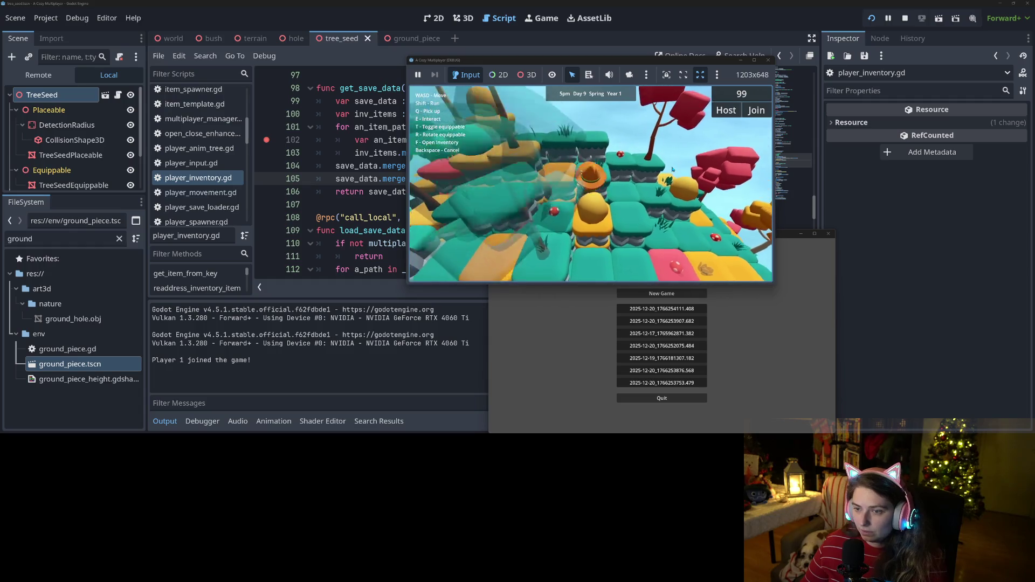
key(f)
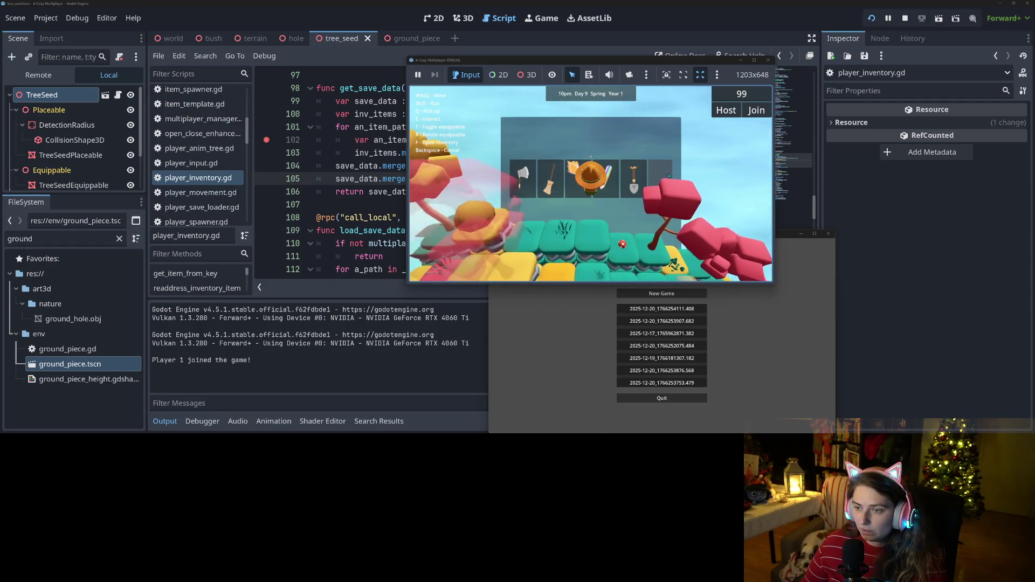
click(668, 176)
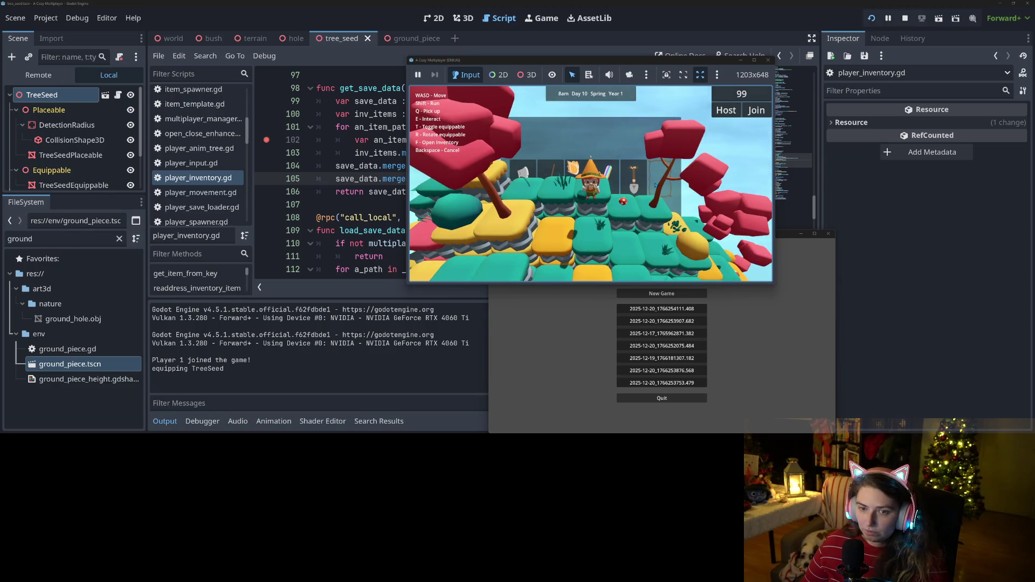
key(f)
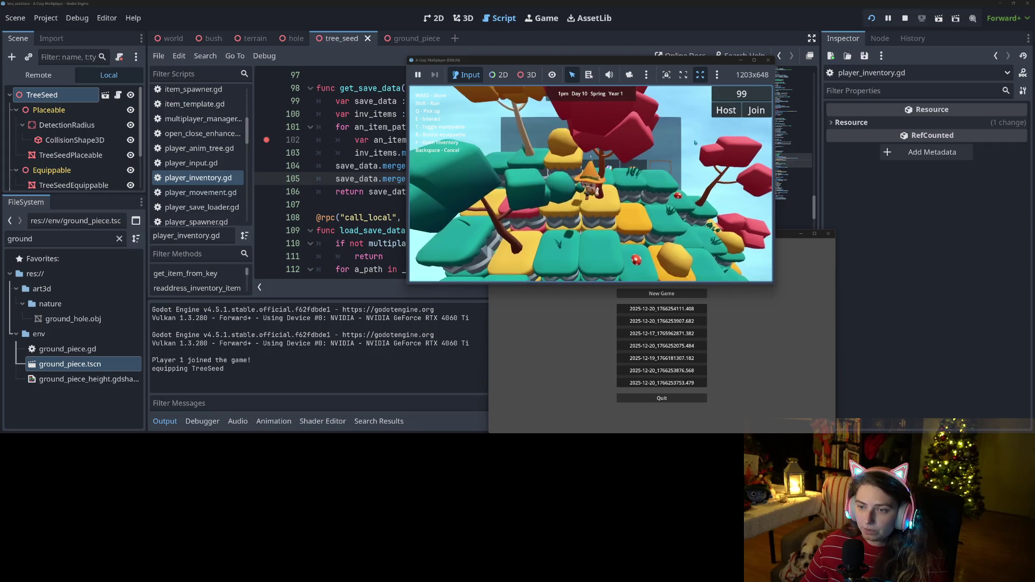
click(770, 61)
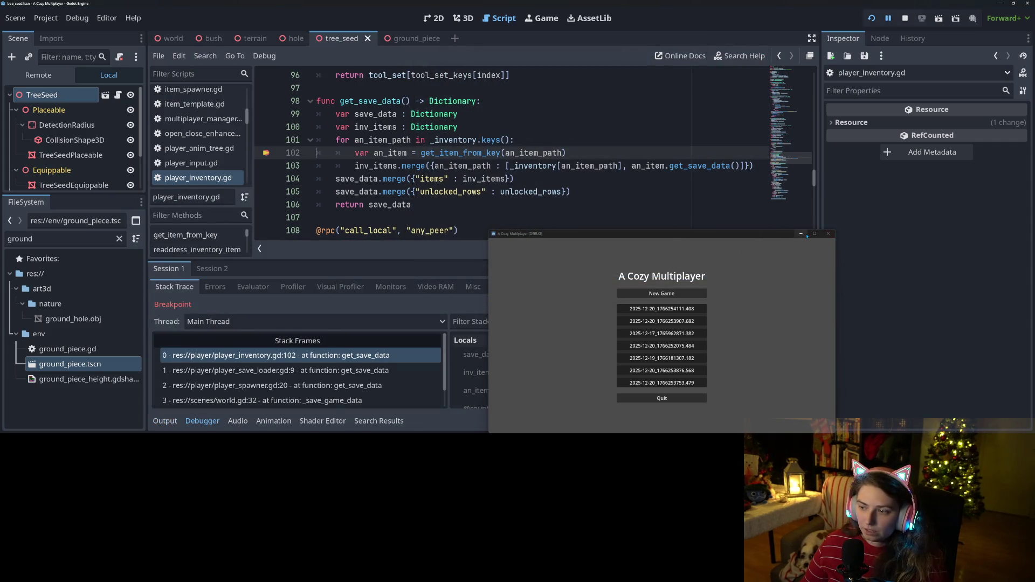
Step: Close the leftover game window, continue five loop passes to the held item, and step into get_item_from_key
click(805, 235)
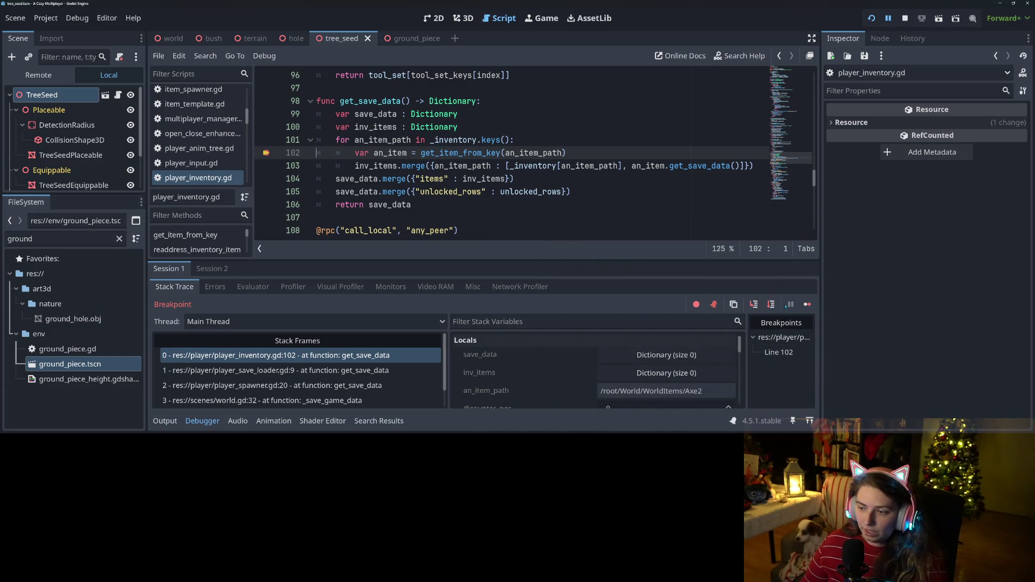
click(807, 304)
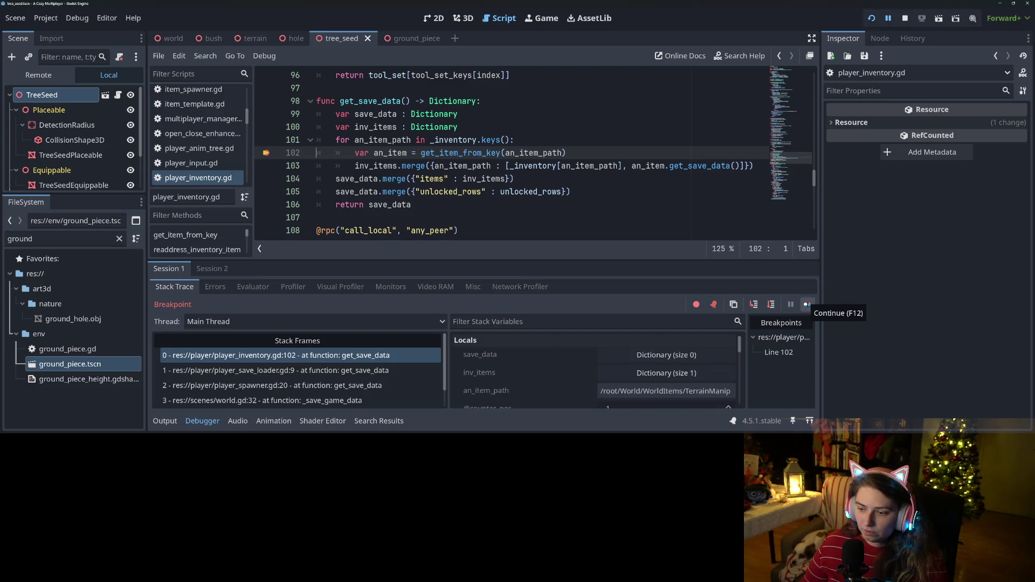
click(807, 305)
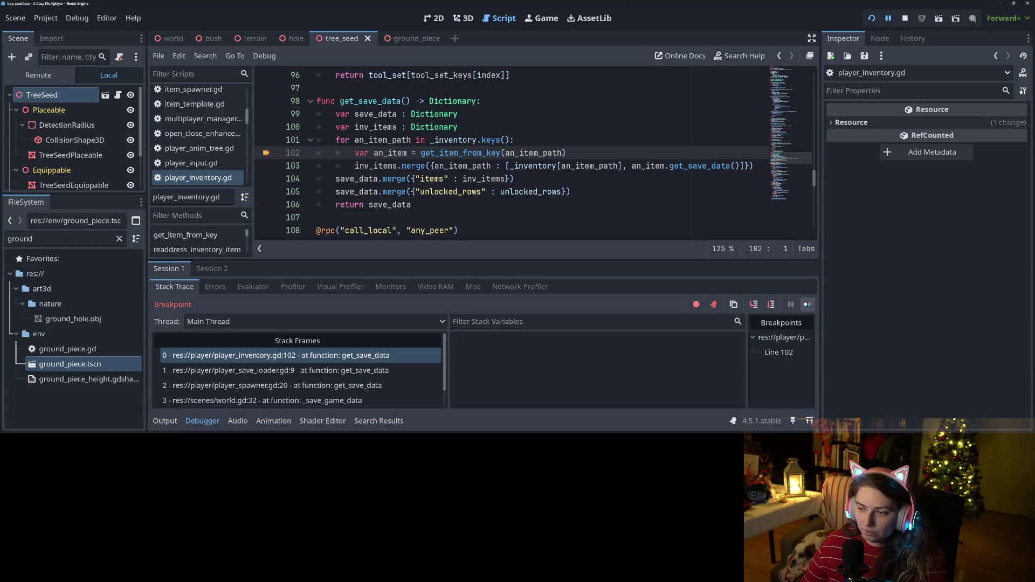
click(807, 305)
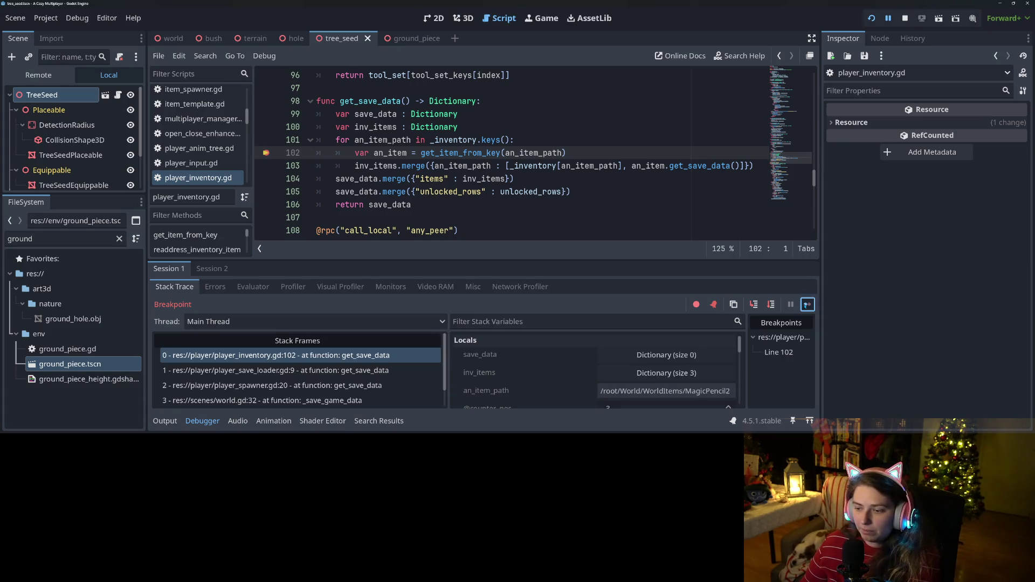
click(807, 305)
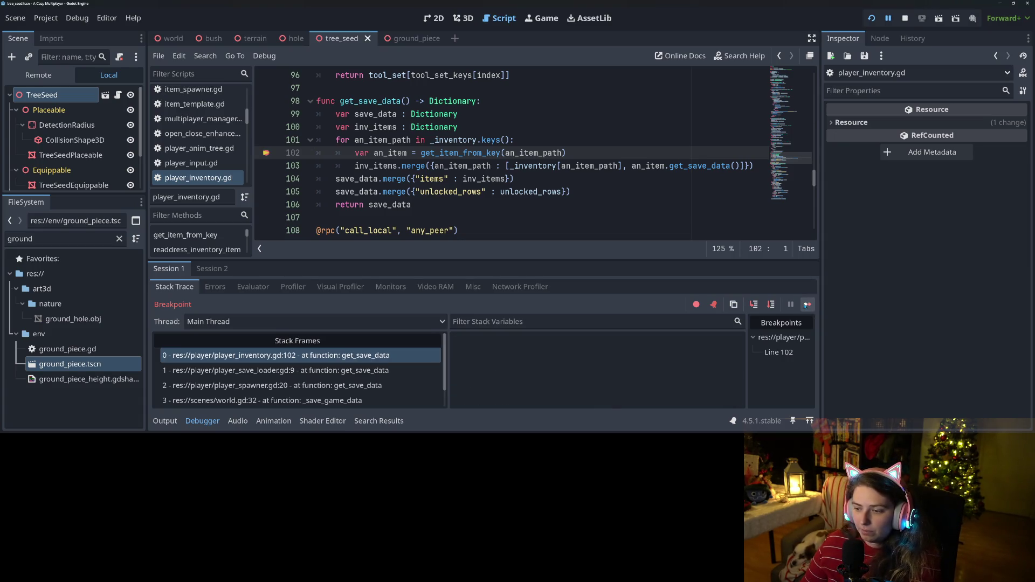
click(807, 305)
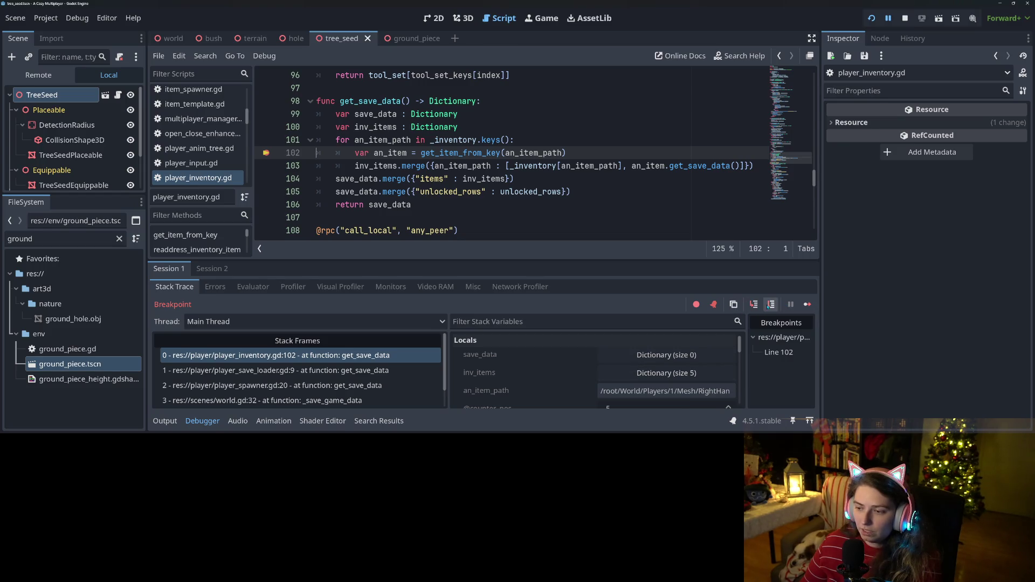
click(754, 304)
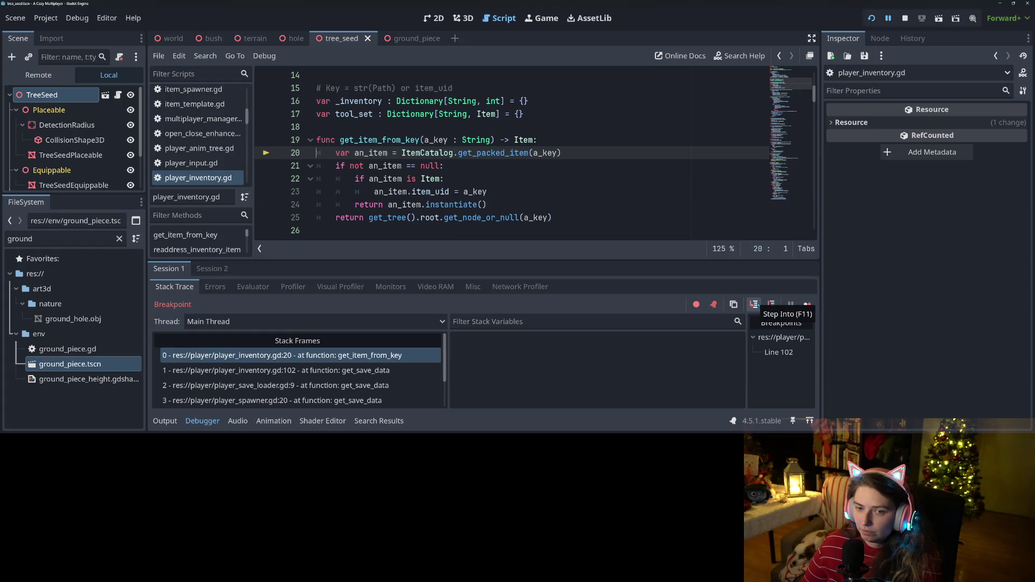
Step: Step through get_item_from_key and the catalog's get_packed_item lookup back into the save loop
click(754, 304)
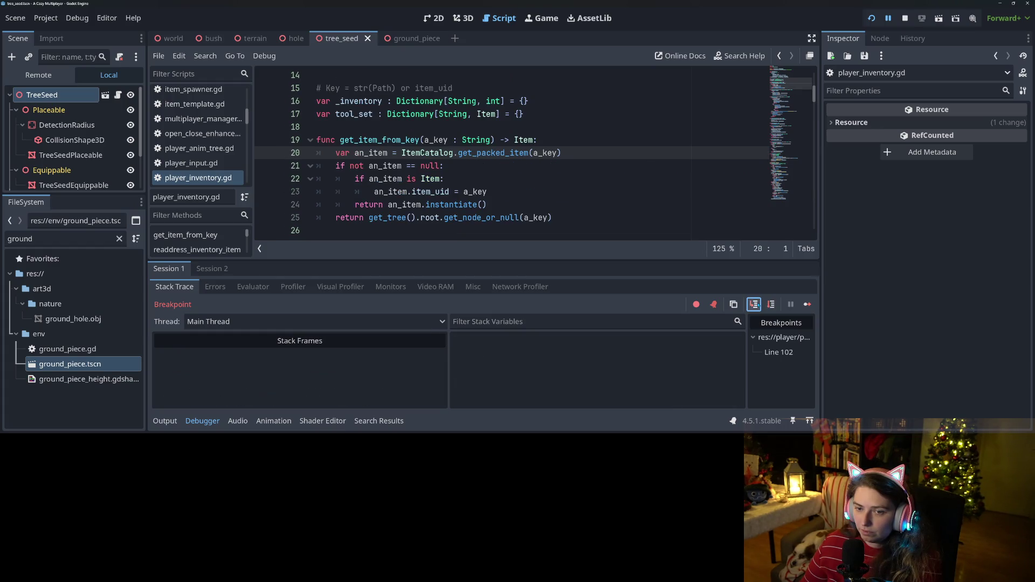
click(754, 304)
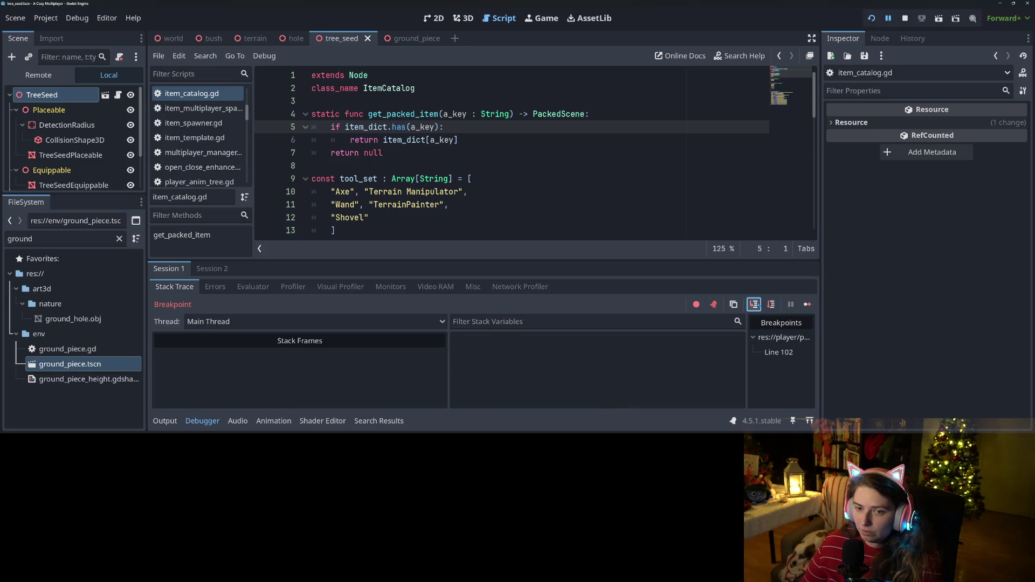
click(755, 305)
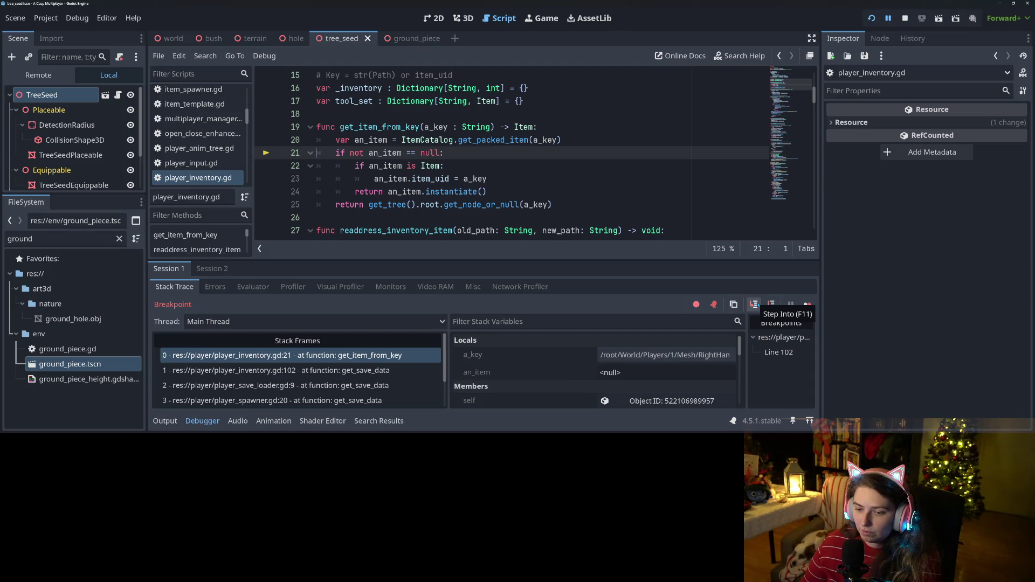
click(754, 304)
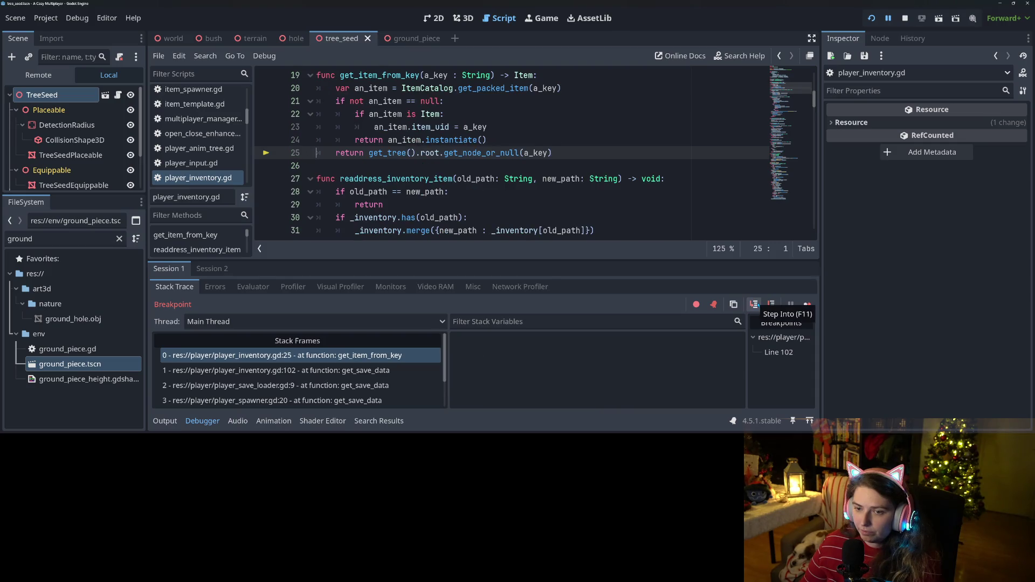
click(754, 304)
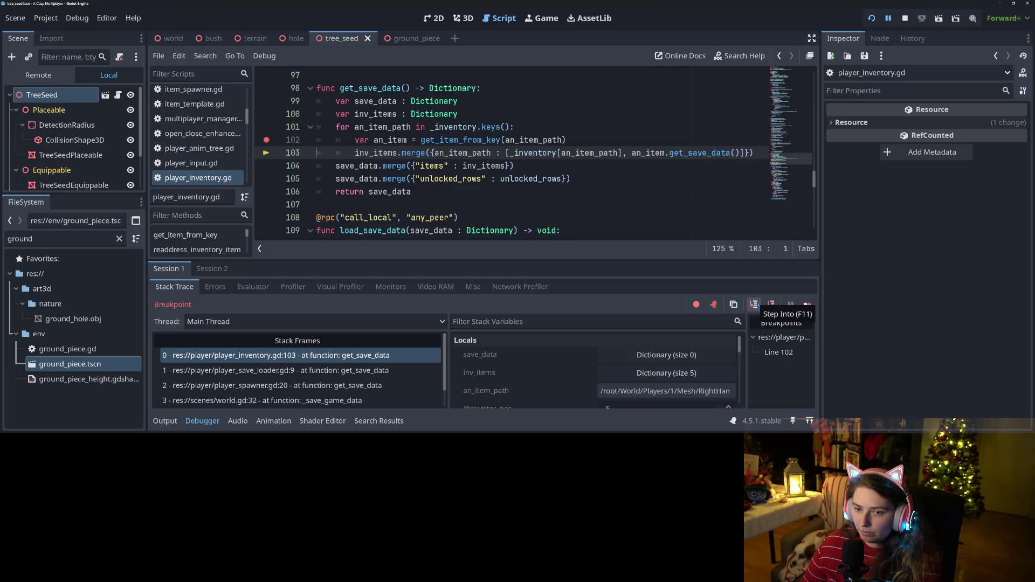
Step: Step into seed.gd's get_save_data and the base item.gd get_save_data, then resume execution
mouse_move(650, 153)
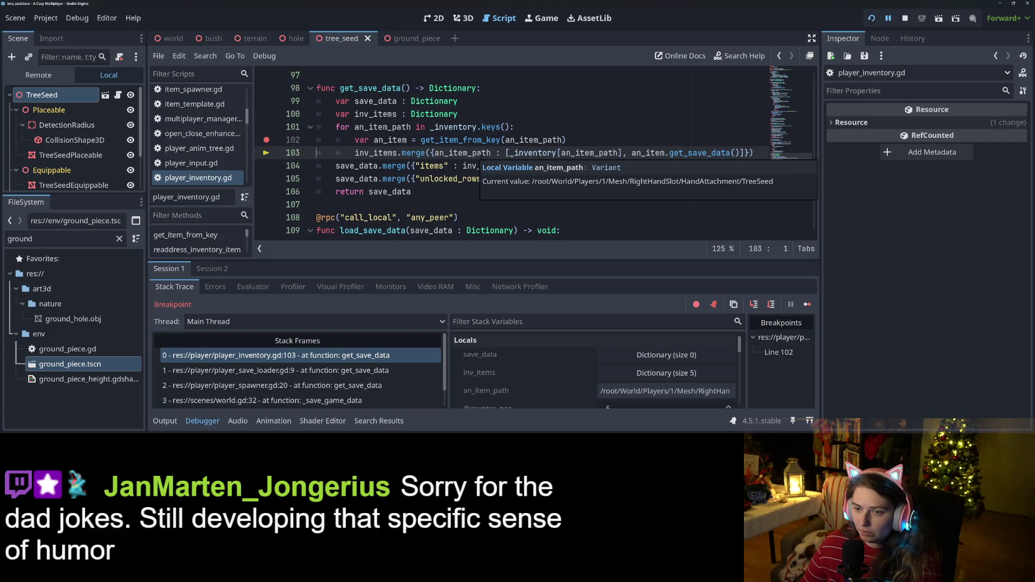
click(757, 310)
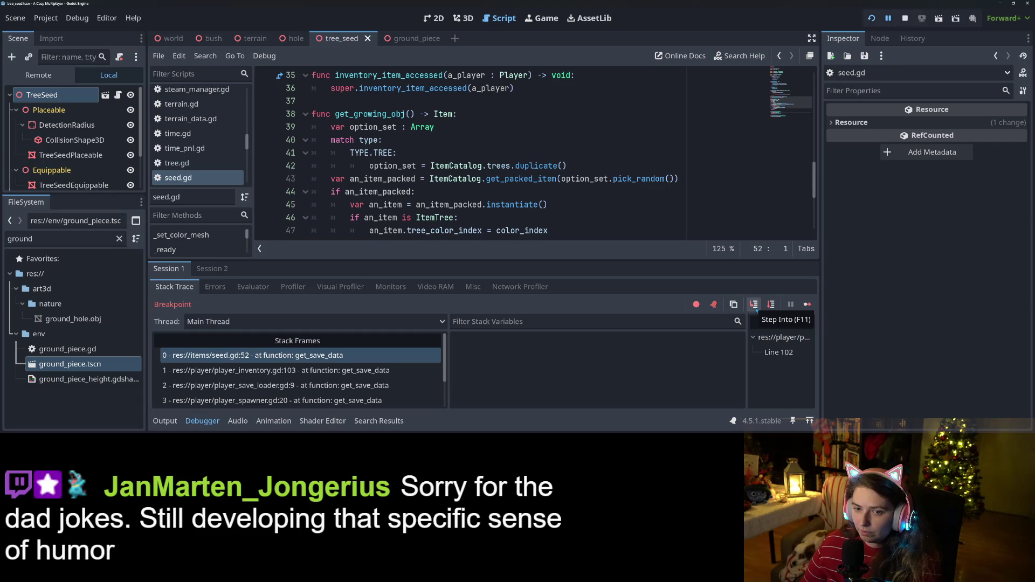
click(757, 310)
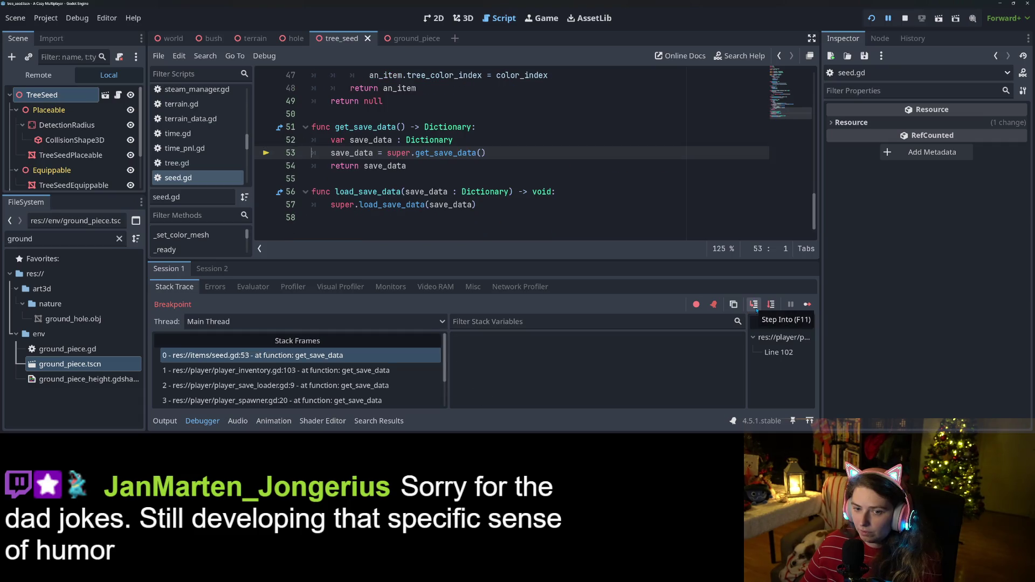
click(756, 309)
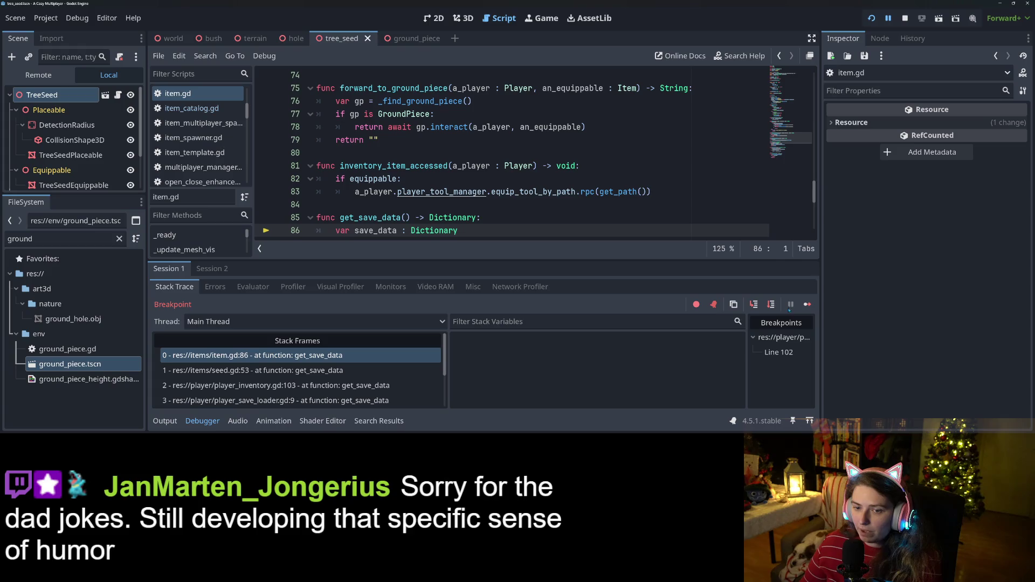
click(807, 305)
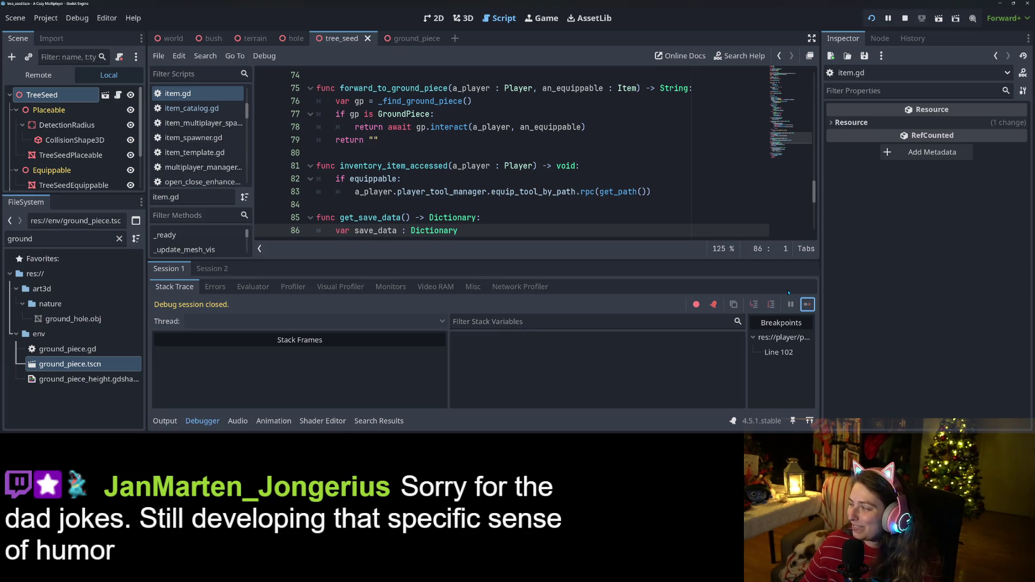
Step: Stop the running game from the debugger
click(519, 204)
scroll(518, 202, down, 4)
scroll(518, 202, up, 5)
scroll(511, 153, up, 15)
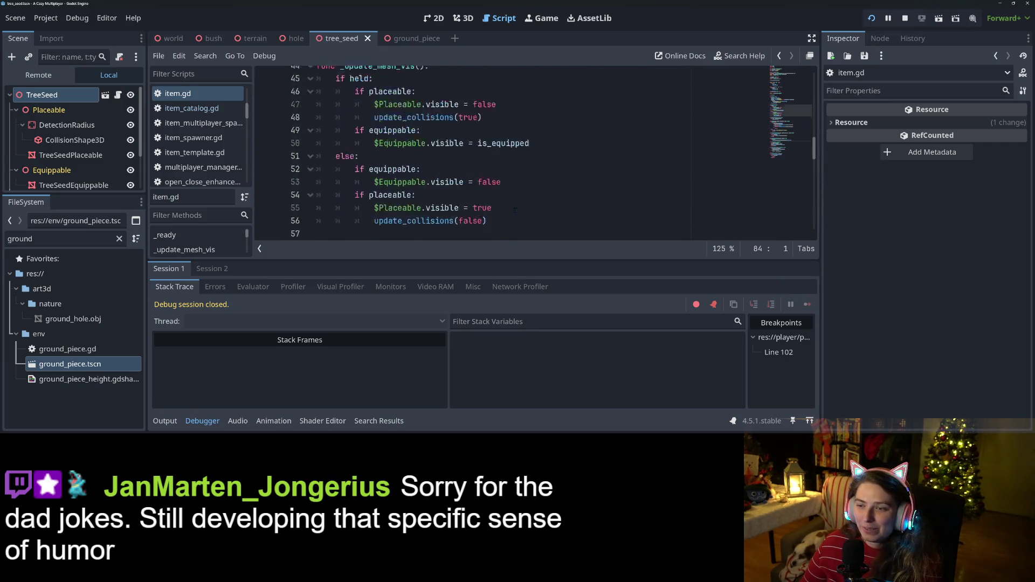
scroll(511, 153, down, 18)
scroll(511, 153, down, 5)
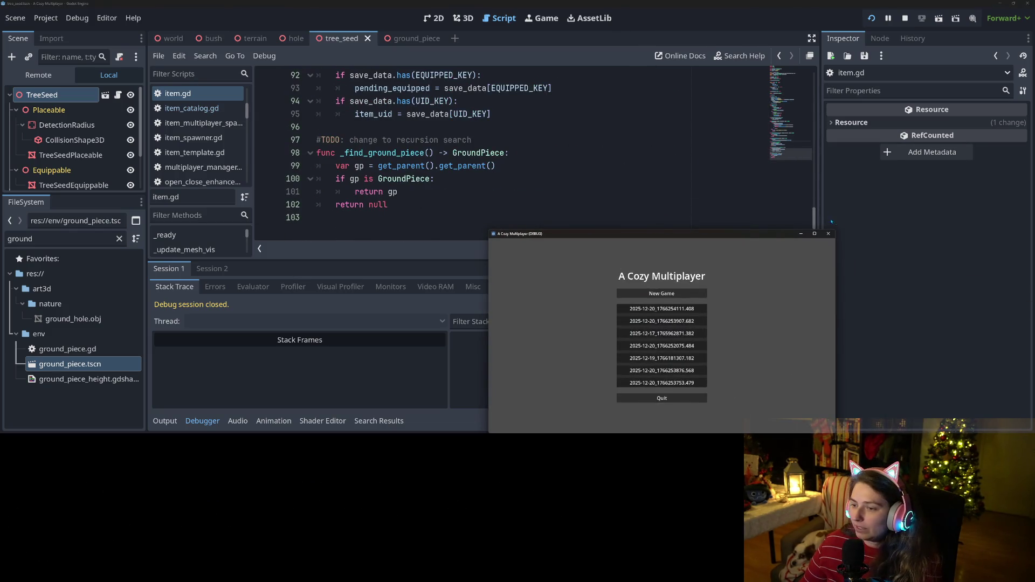
click(835, 243)
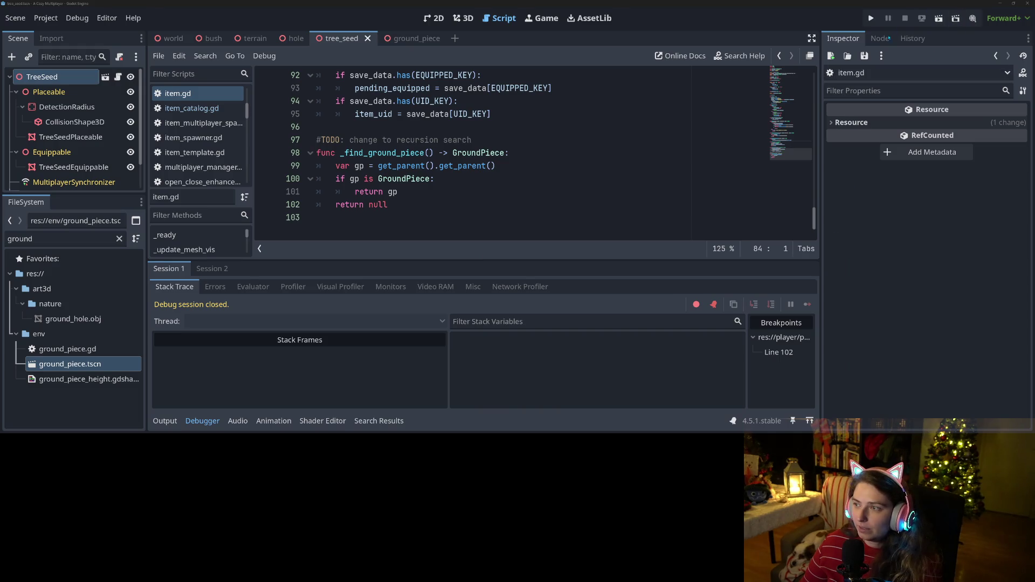
scroll(273, 171, up, 2)
scroll(272, 172, up, 3)
Step: Remove the line 102 breakpoint in player_inventory.gd, hide the Debugger panel, and switch to GitHub Desktop
click(191, 108)
scroll(346, 201, down, 10)
scroll(346, 201, up, 4)
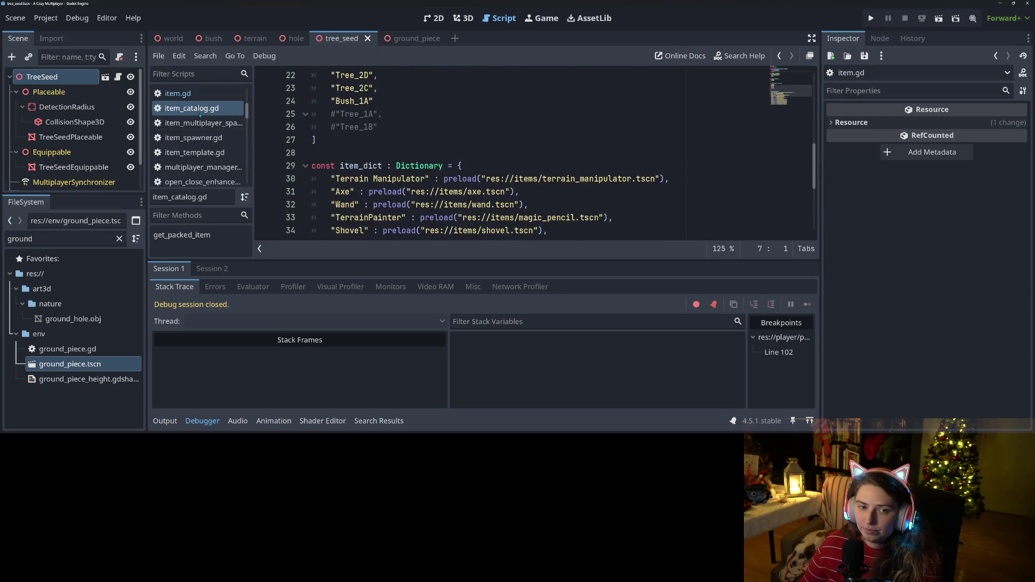
scroll(205, 151, down, 2)
scroll(205, 151, down, 1)
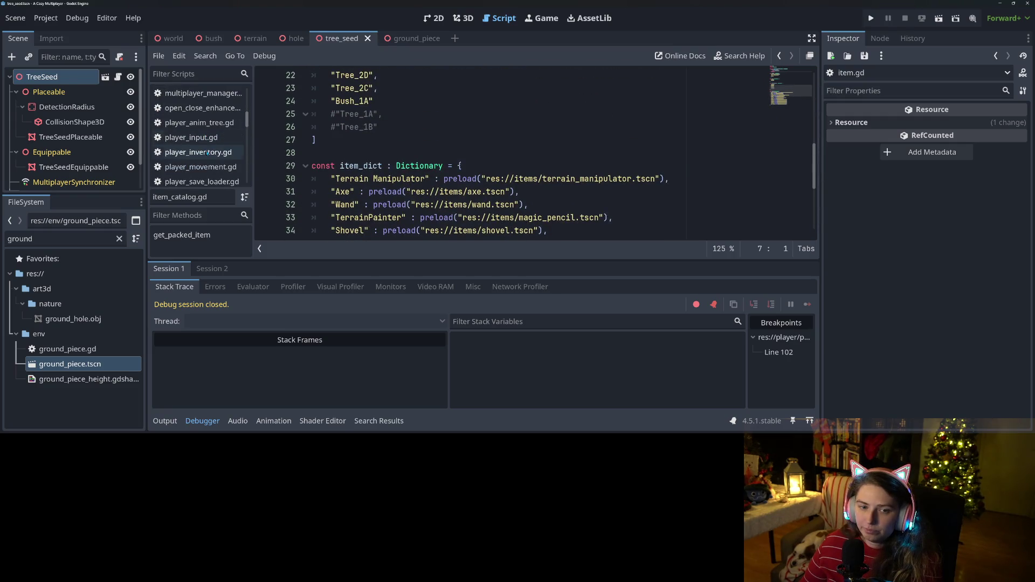
click(209, 153)
click(266, 140)
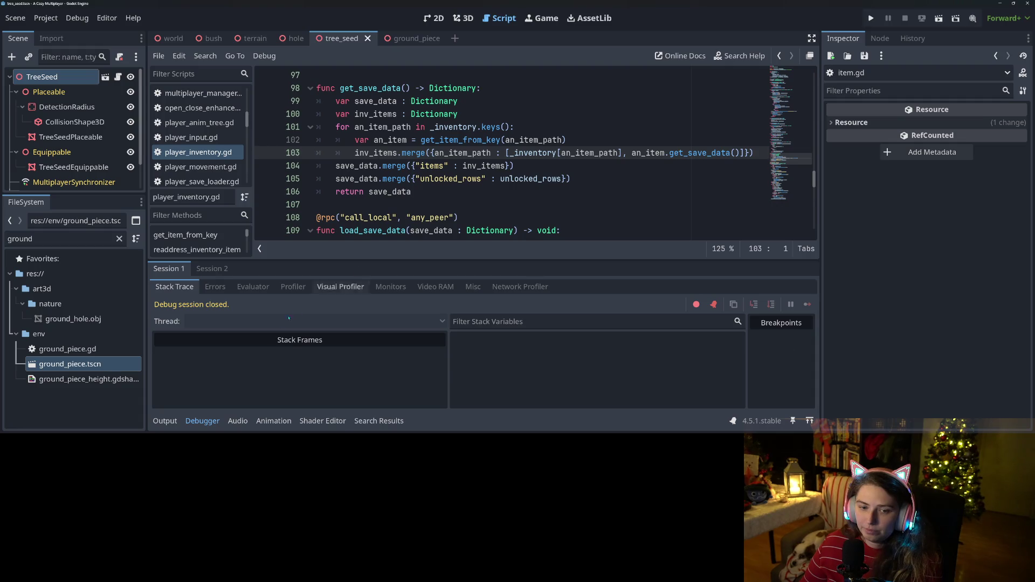
click(204, 421)
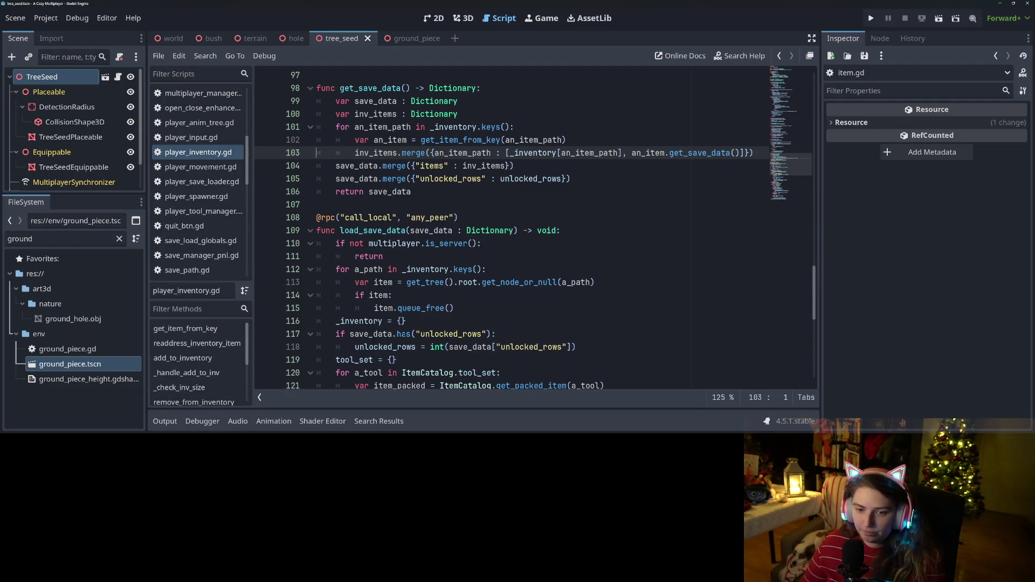
click(552, 317)
click(585, 260)
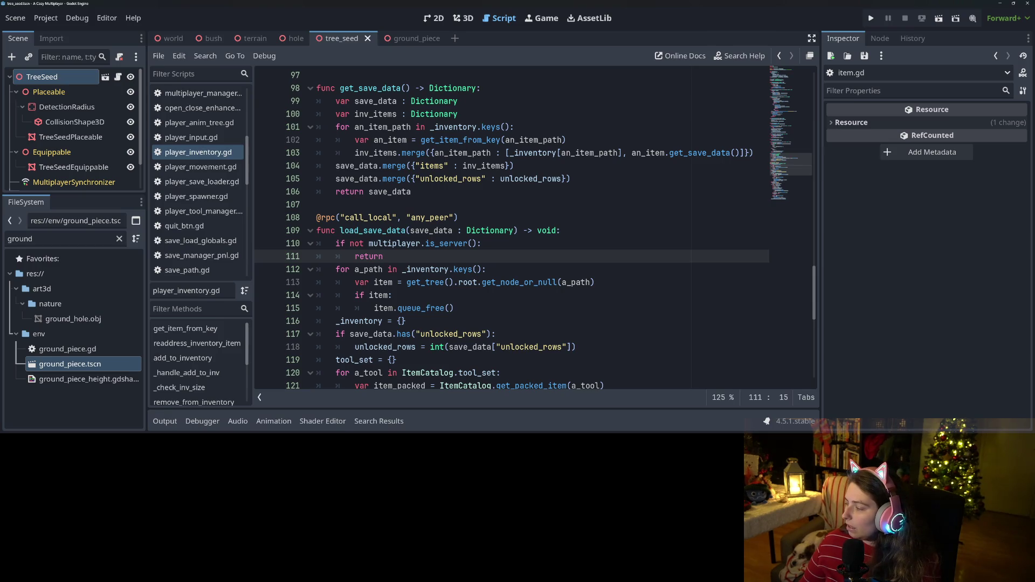
key(alt+Tab)
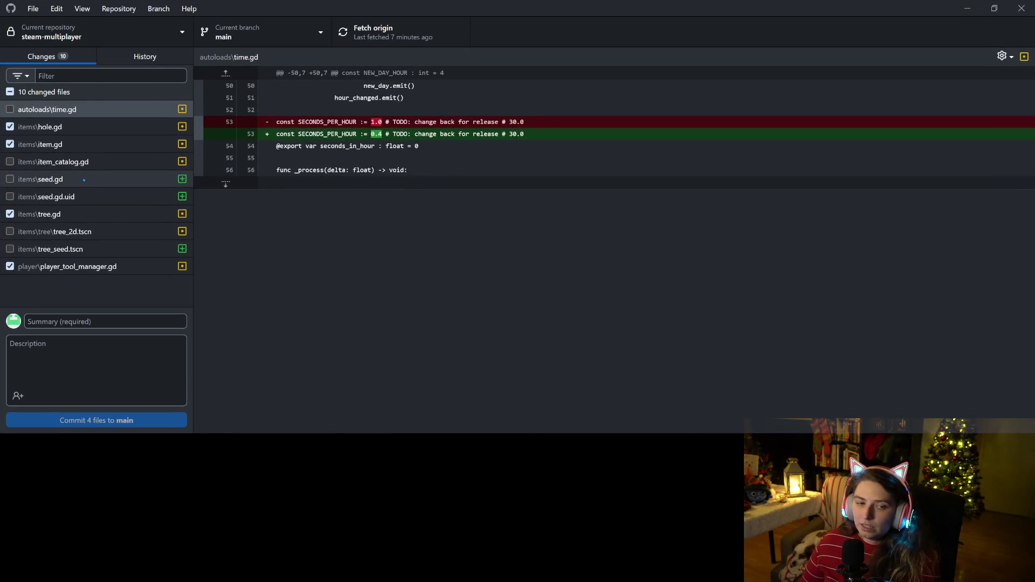
Step: Include all changed files except time.gd and review the hole.gd, item.gd, item_catalog.gd and seed.gd diffs
click(10, 92)
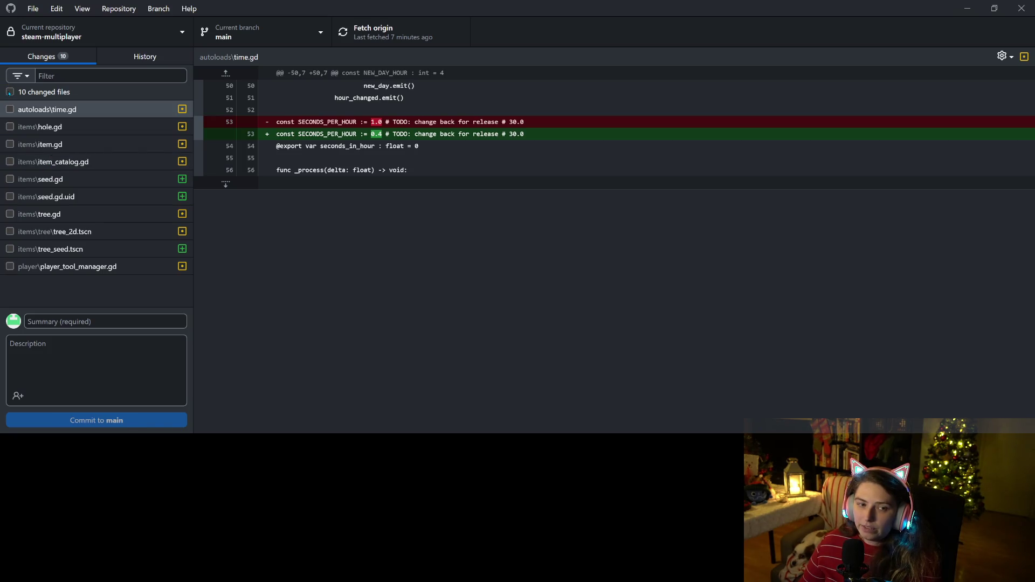
click(10, 110)
click(31, 126)
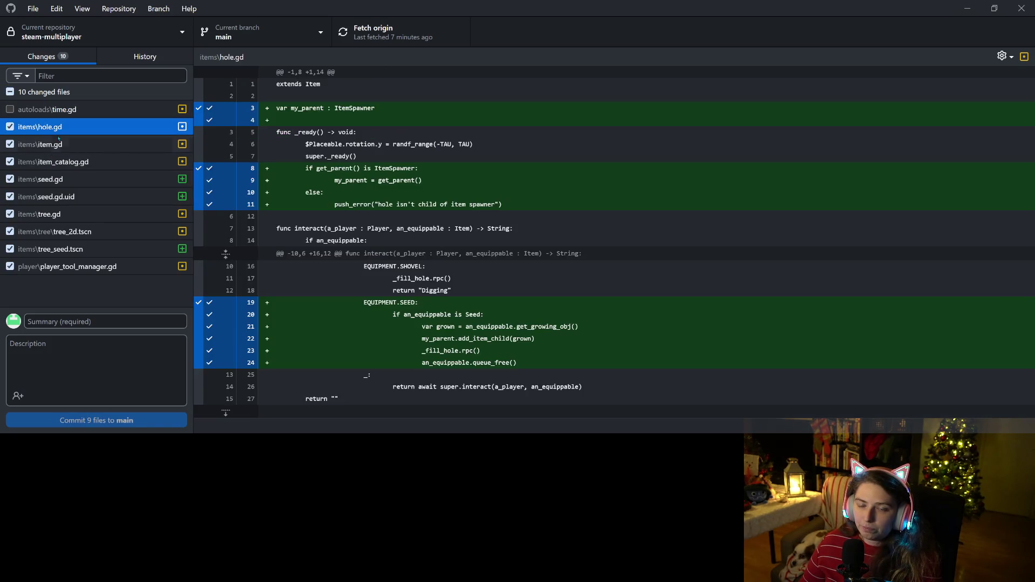
click(99, 139)
click(104, 162)
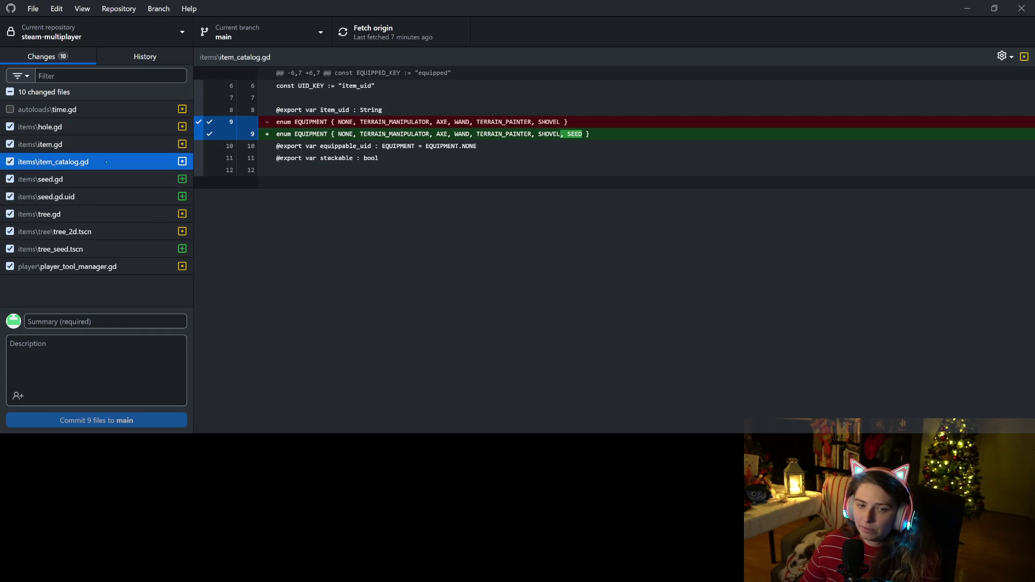
click(108, 179)
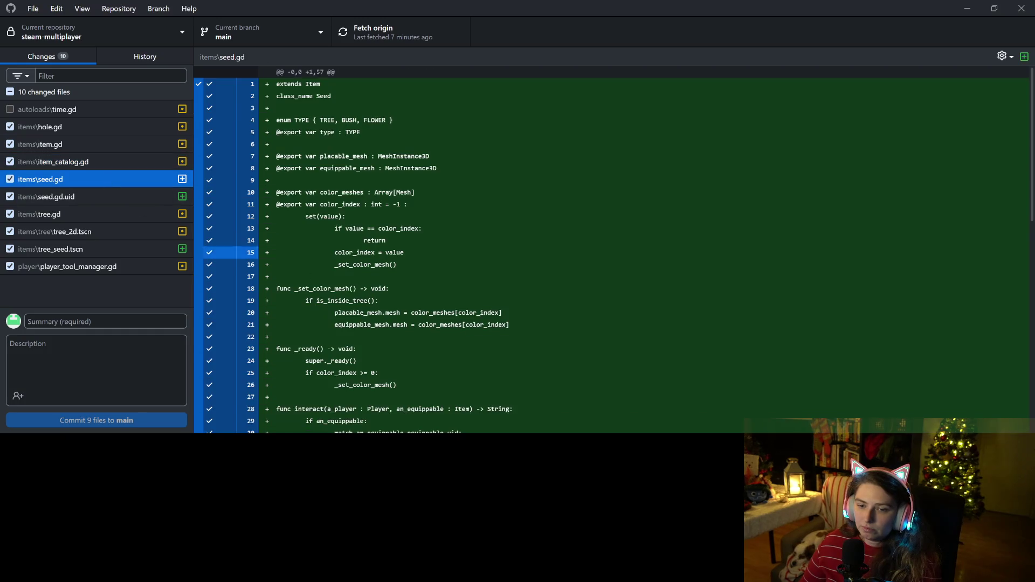
Step: Review the seed.gd.uid, tree.gd, tree_seed.tscn and player_tool_manager.gd diffs, then uncheck all files
scroll(374, 334, down, 5)
click(80, 196)
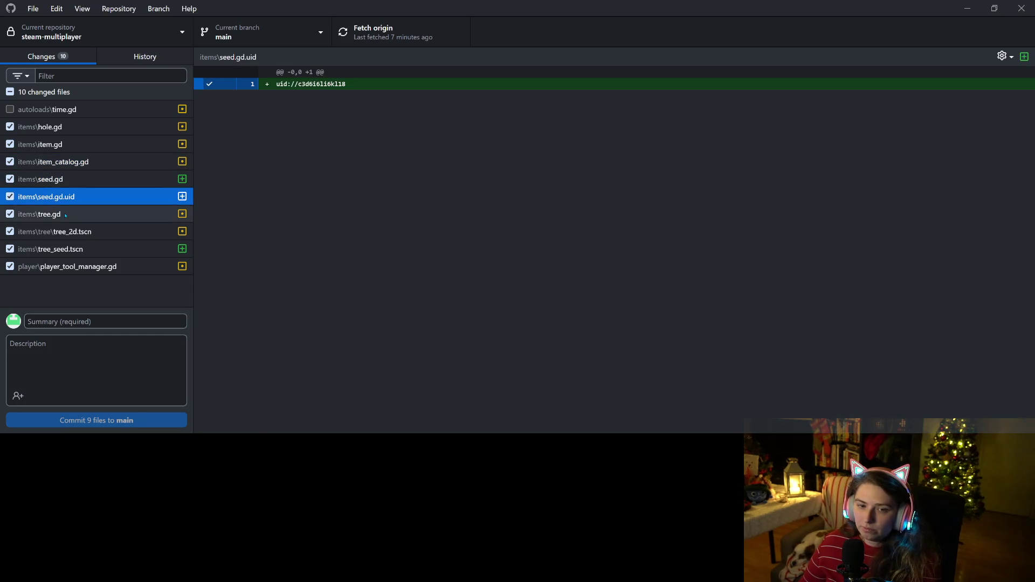
click(80, 214)
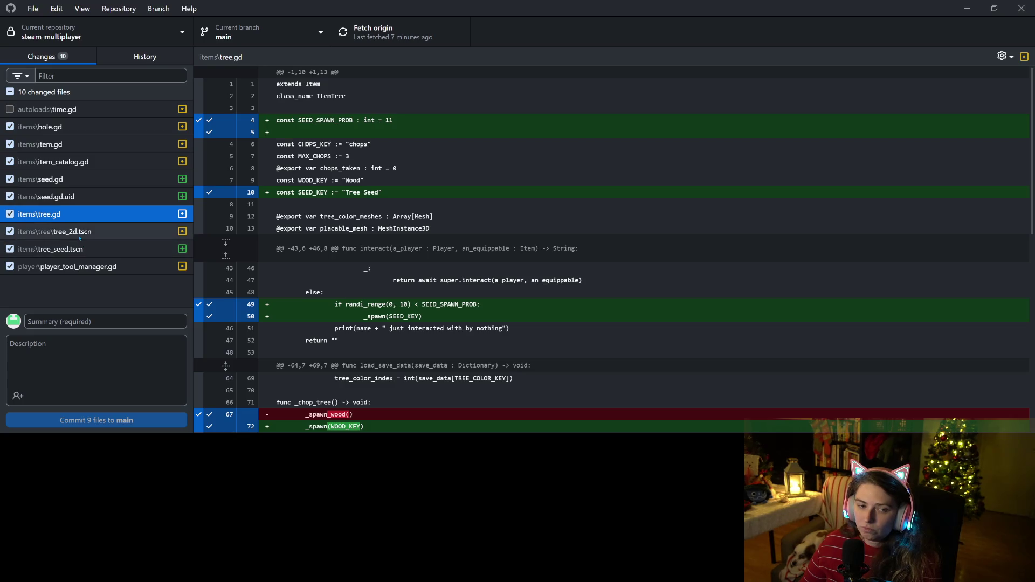
click(81, 231)
click(78, 251)
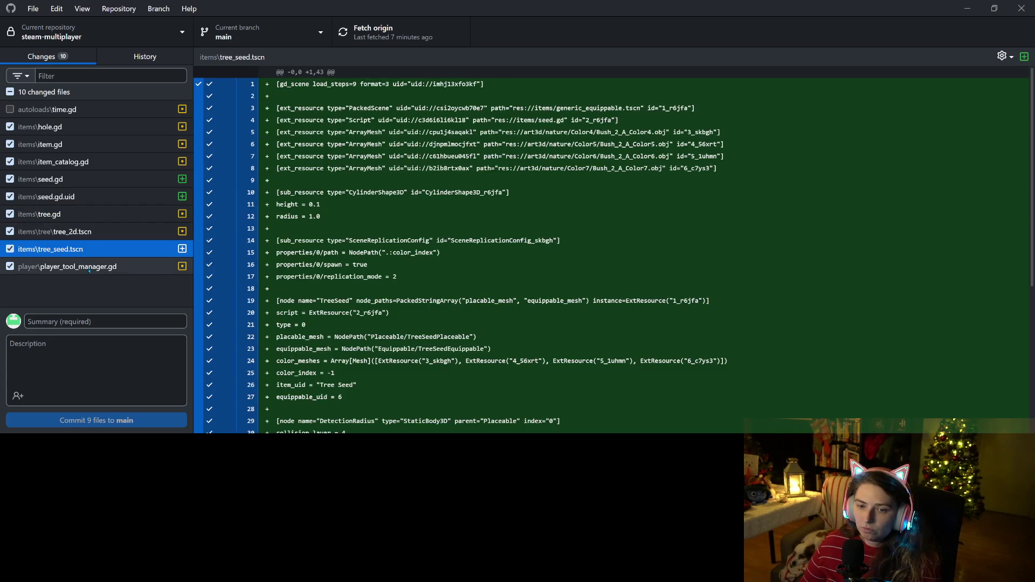
click(97, 267)
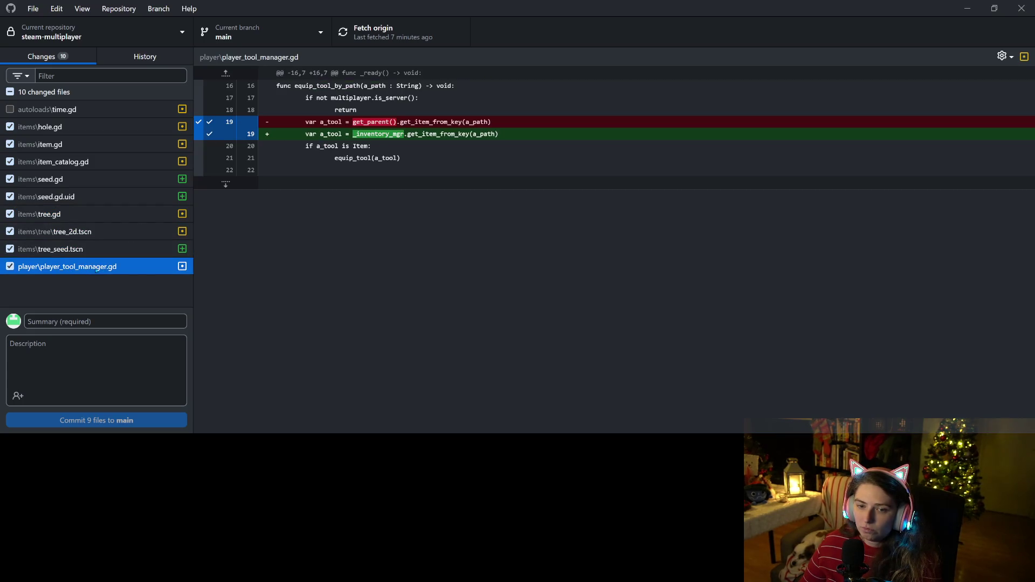
click(96, 322)
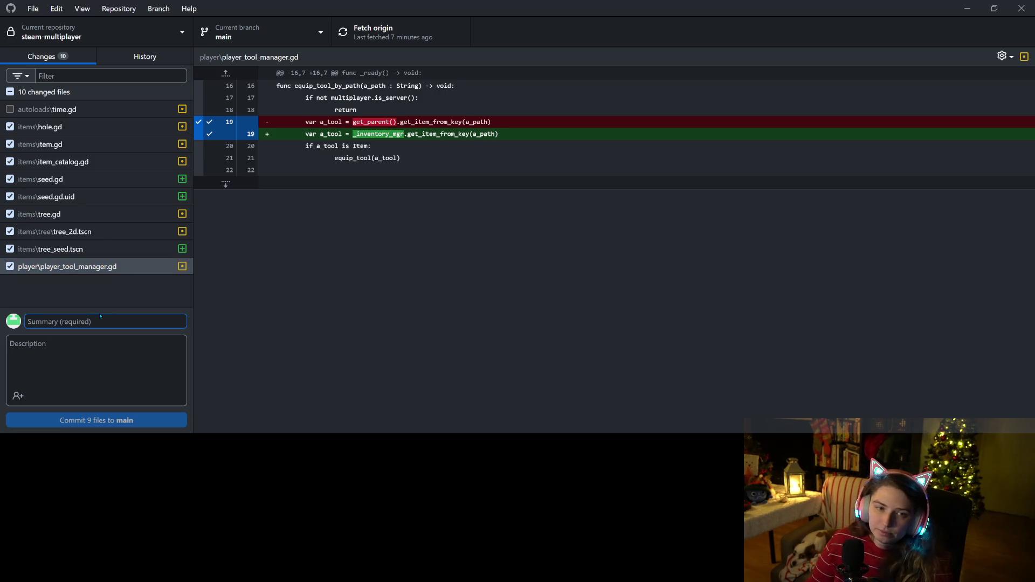
click(9, 92)
Step: Commit only player_tool_manager.gd to main as 'fixes reference to tool manager parent', then exclude time.gd
click(10, 91)
click(53, 273)
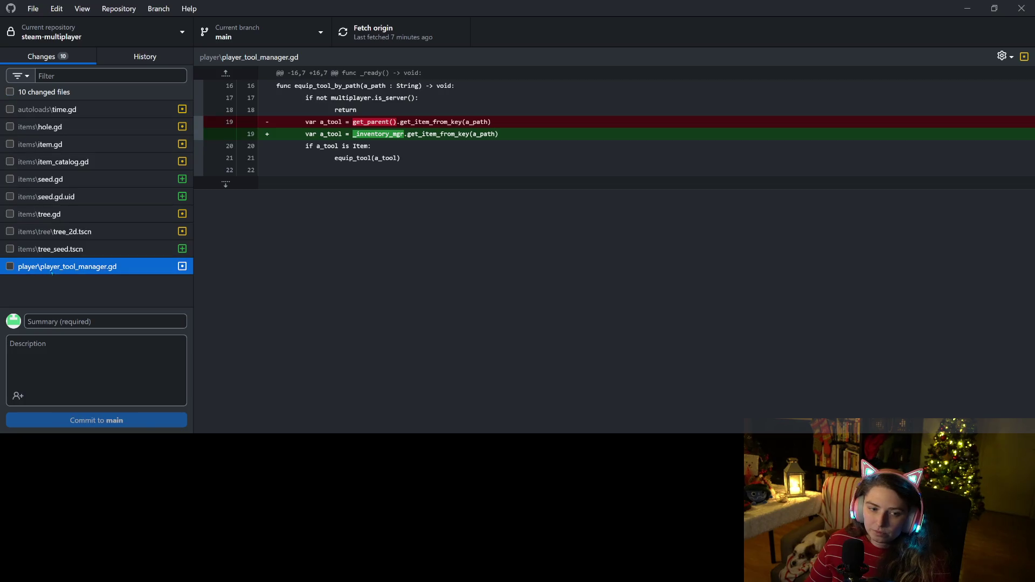
click(15, 267)
click(137, 321)
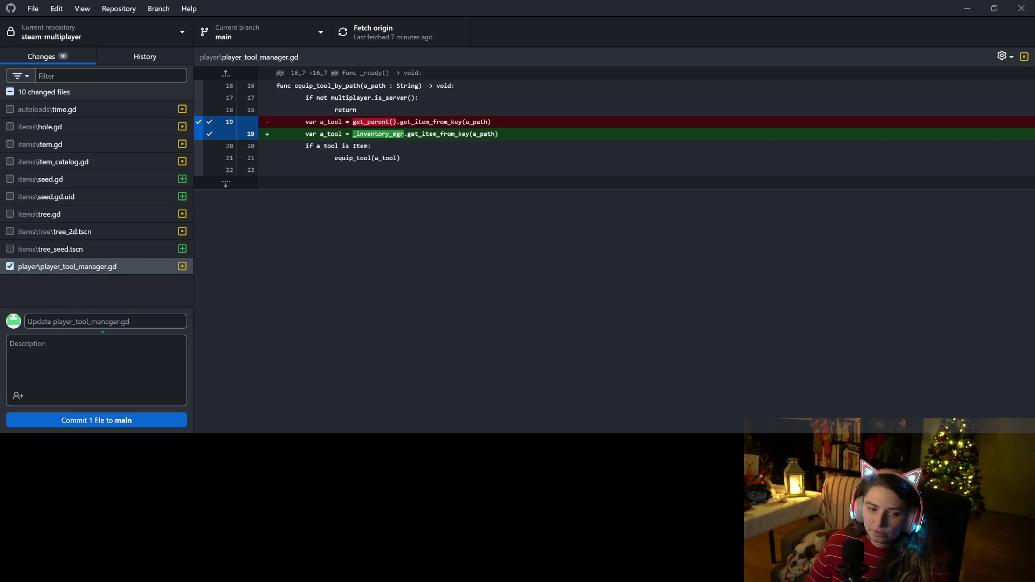
text(fix)
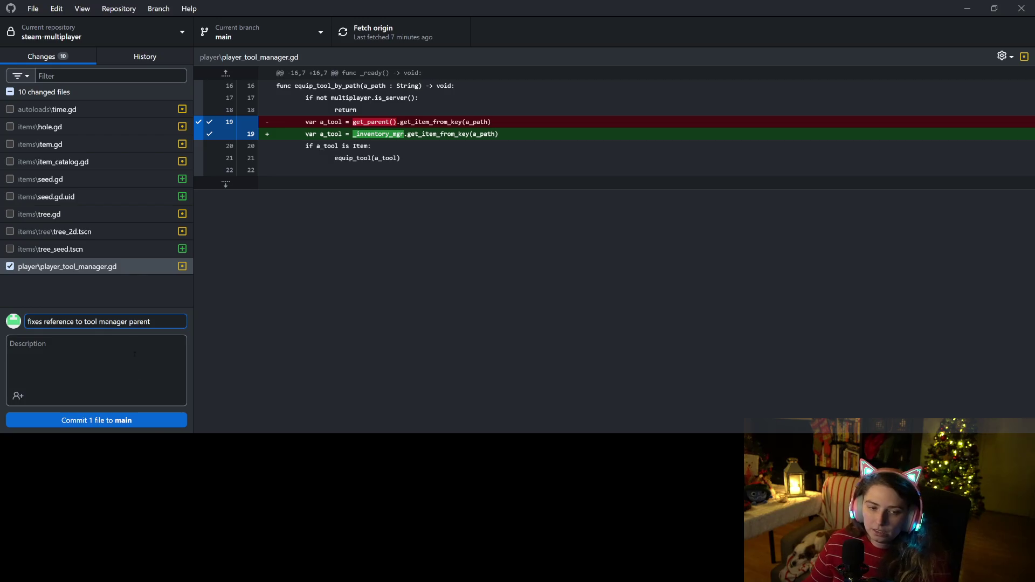
click(154, 424)
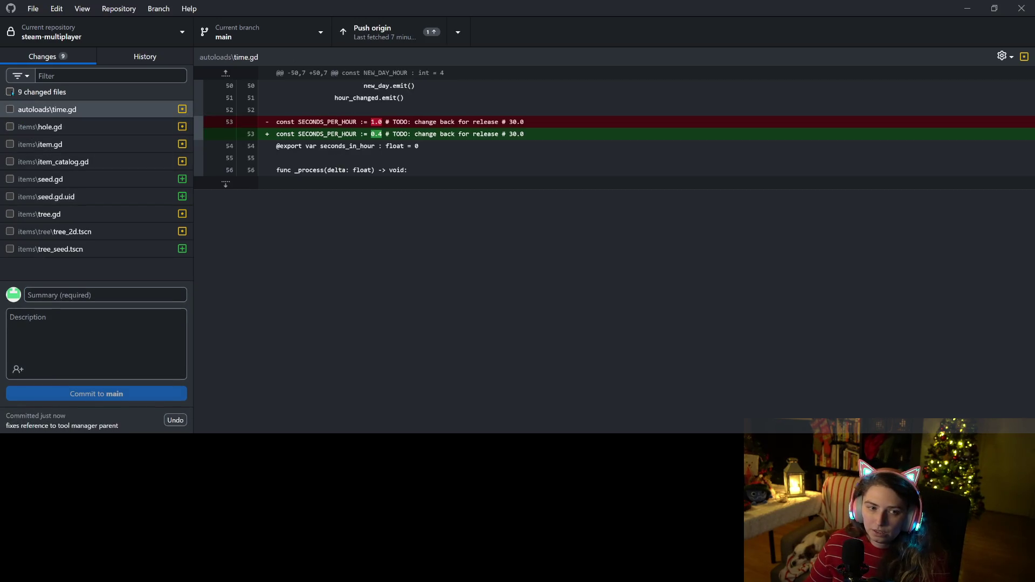
click(10, 109)
Step: Review the hole.gd, item.gd, item_catalog.gd and new seed.gd diffs
click(54, 129)
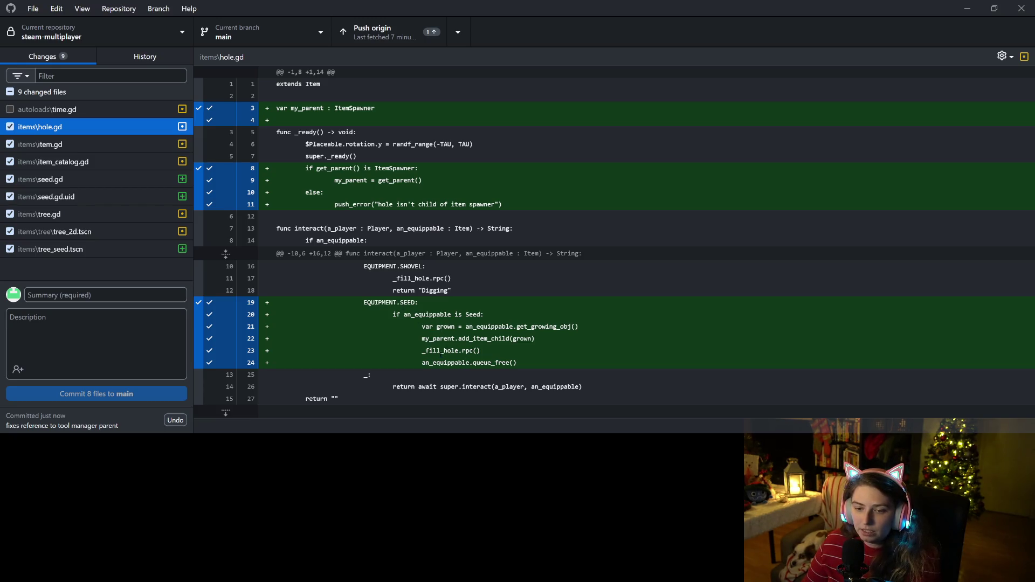
click(80, 146)
click(81, 162)
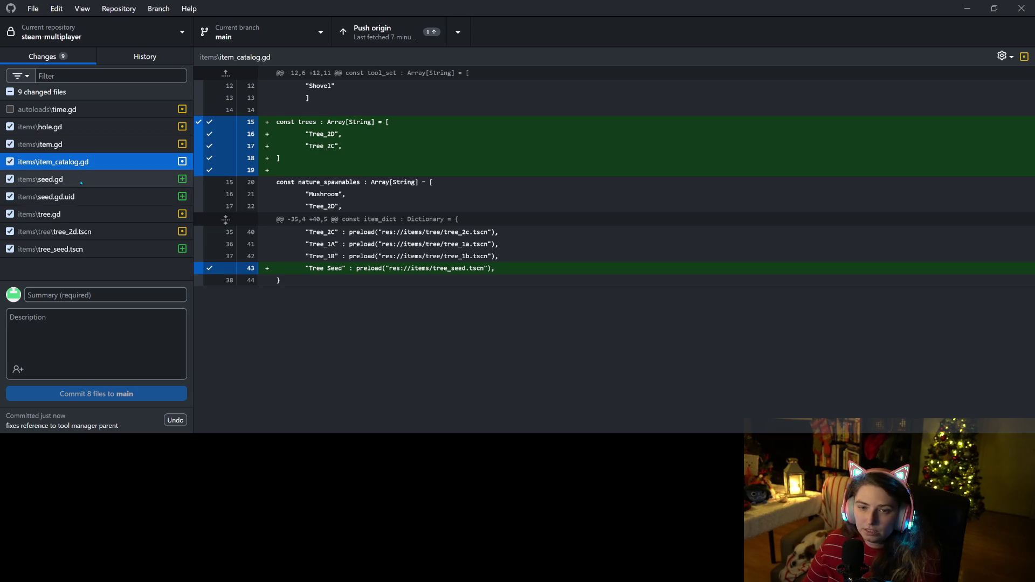
click(81, 182)
key(Up)
click(81, 183)
Step: Review the seed.gd.uid, tree.gd and tree_2d.tscn diffs
scroll(291, 313, down, 2)
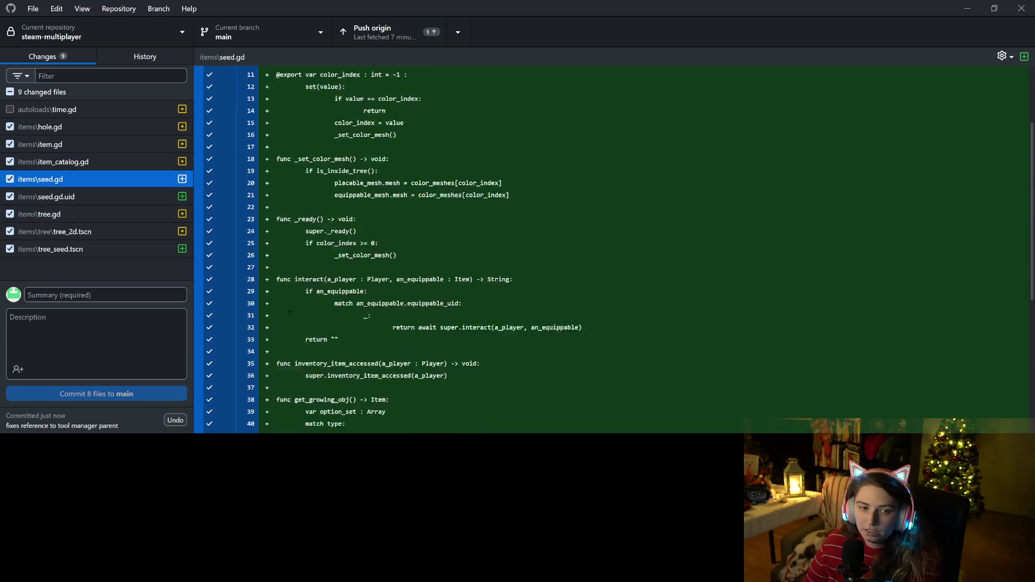
scroll(291, 313, down, 3)
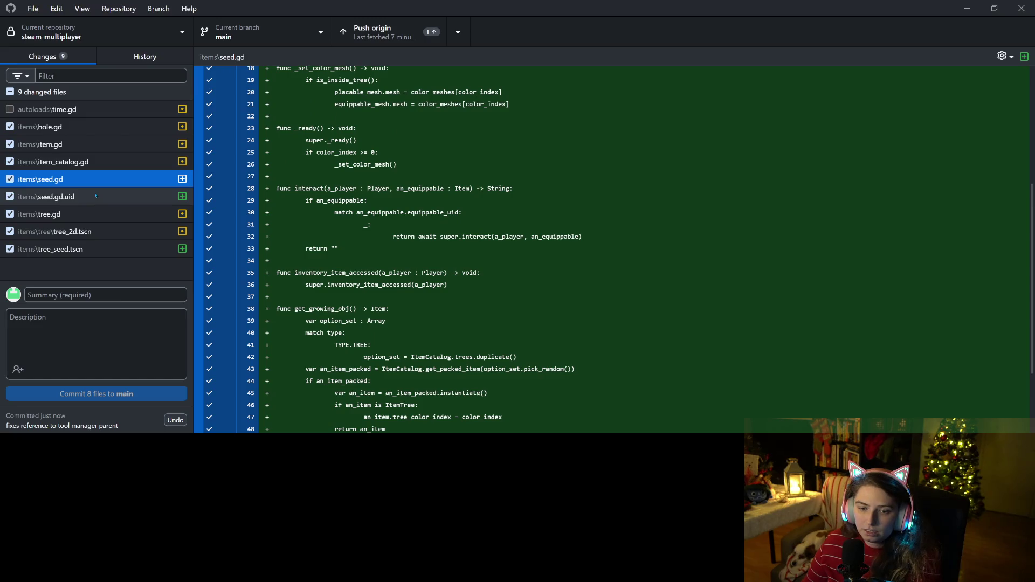
click(96, 196)
click(96, 214)
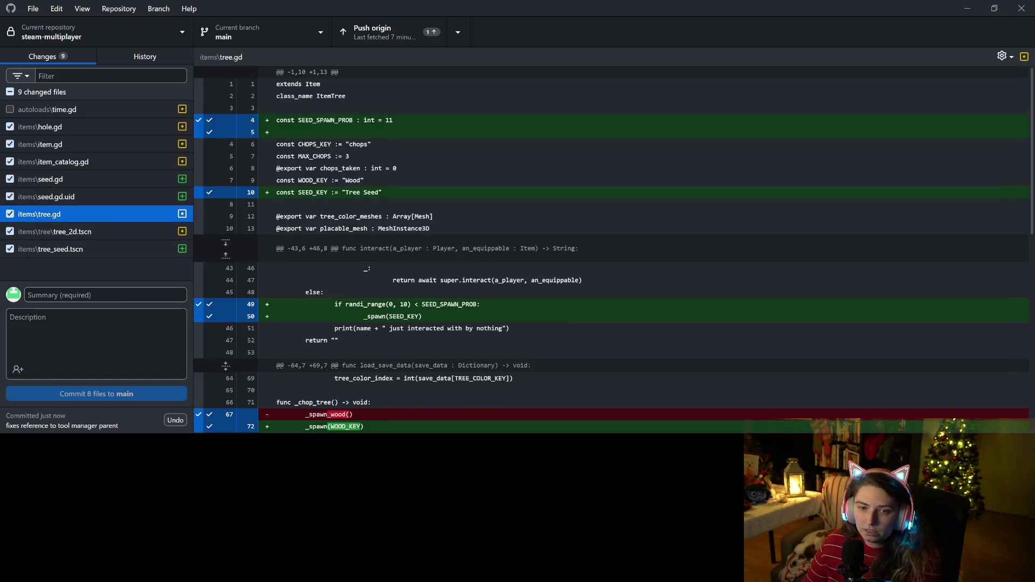
scroll(365, 332, down, 2)
scroll(366, 332, down, 5)
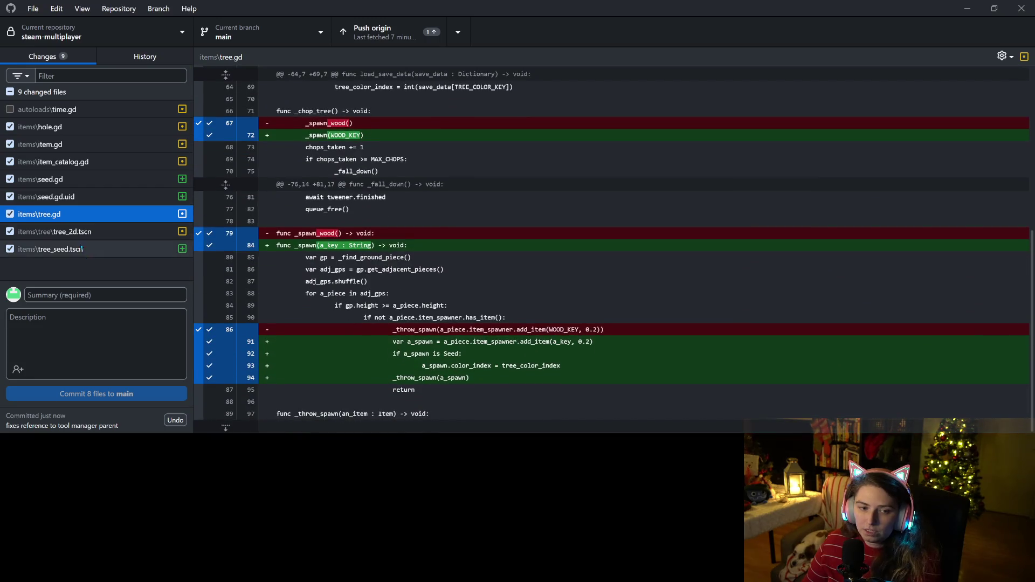
click(82, 234)
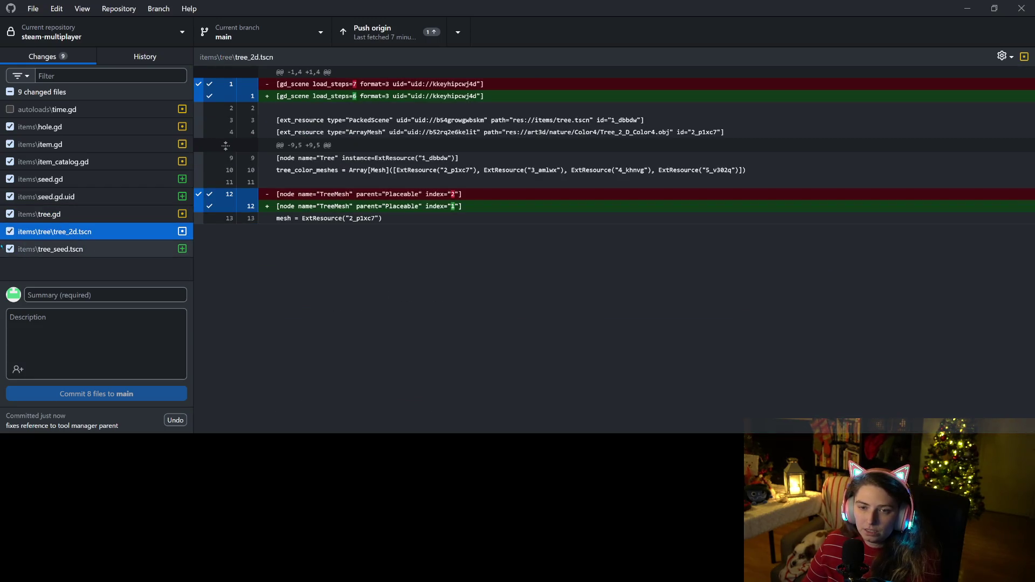
Step: Exclude tree_2d.tscn and enter the commit summary 'adds tree seeds to plant new trees'
click(10, 231)
click(54, 248)
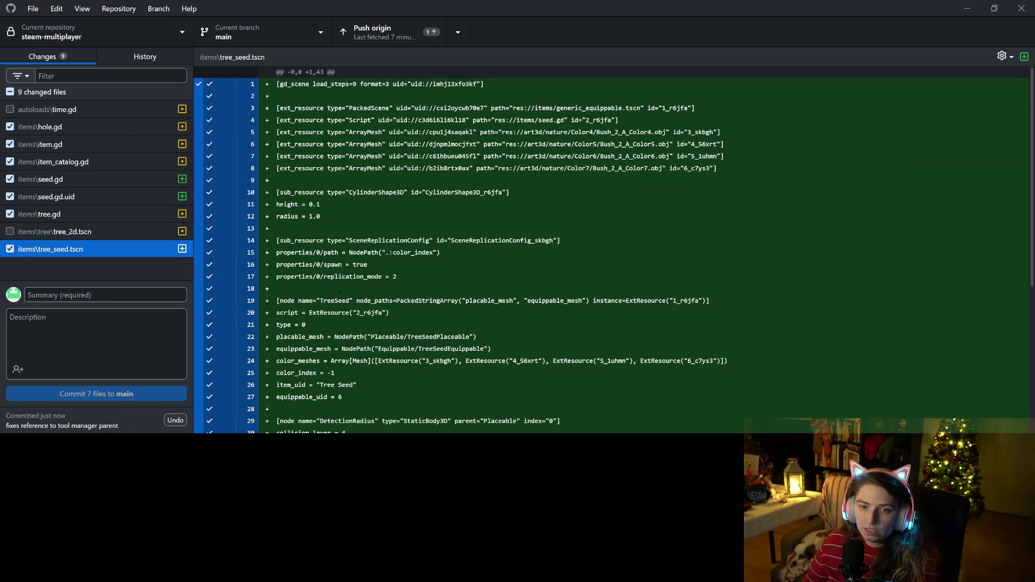
scroll(325, 288, down, 3)
click(109, 295)
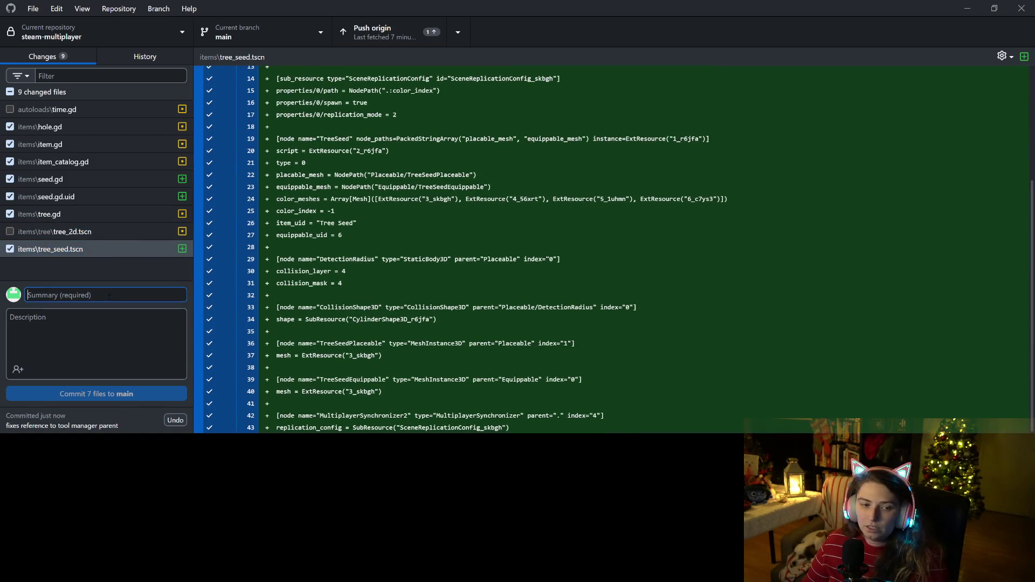
text(adds tree seeds to plant)
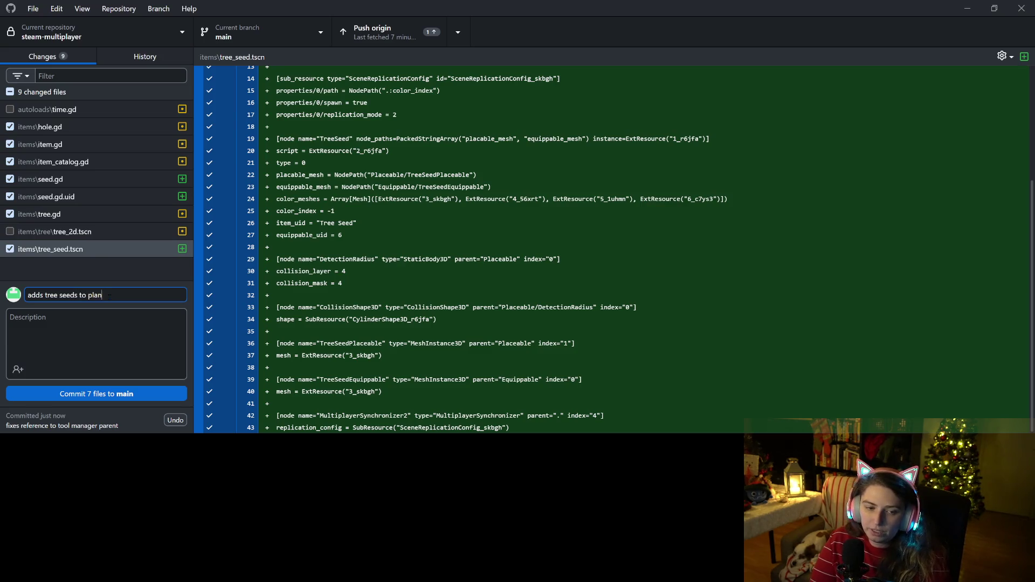
text( new trees)
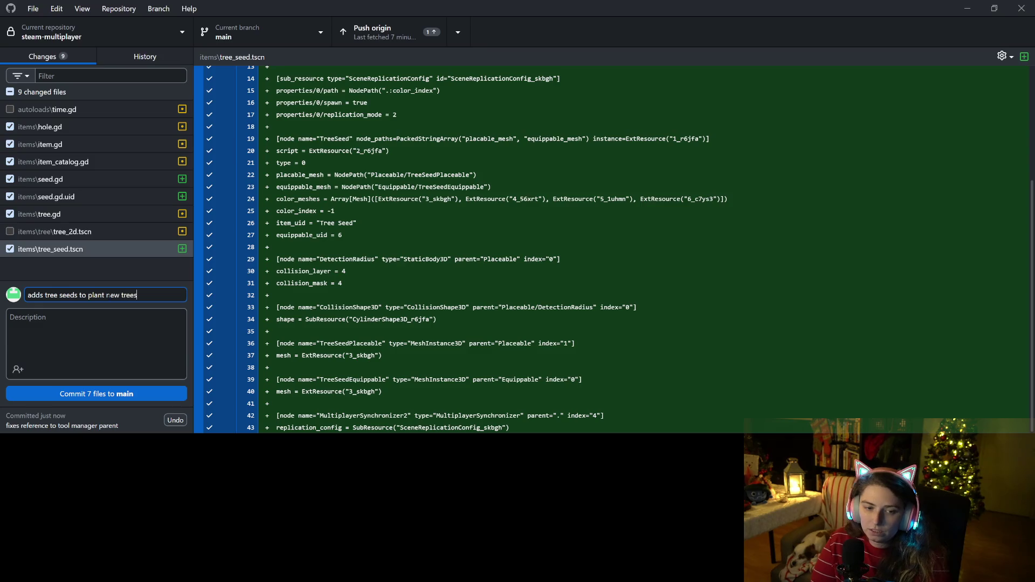
Step: Add the description 'still need to adjust keys so save data' and minimize GitHub Desktop to Godot
click(968, 8)
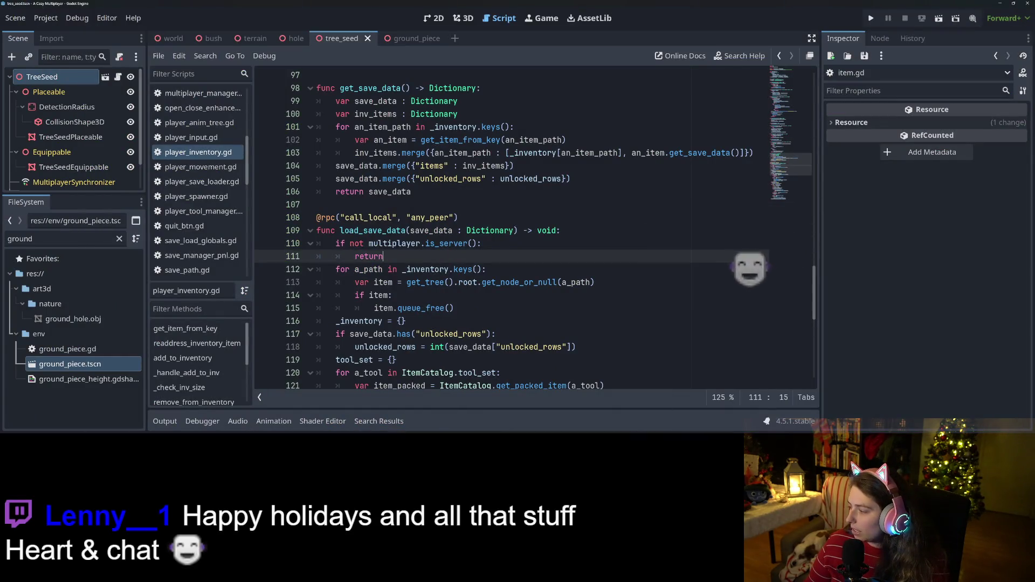
key(alt+Tab)
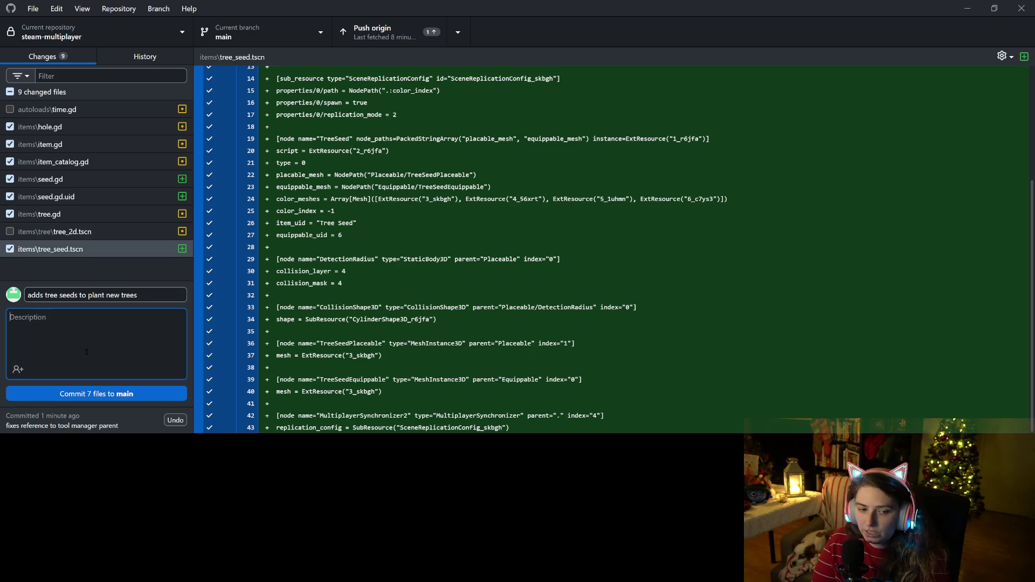
text(still need to adjust keys so save data)
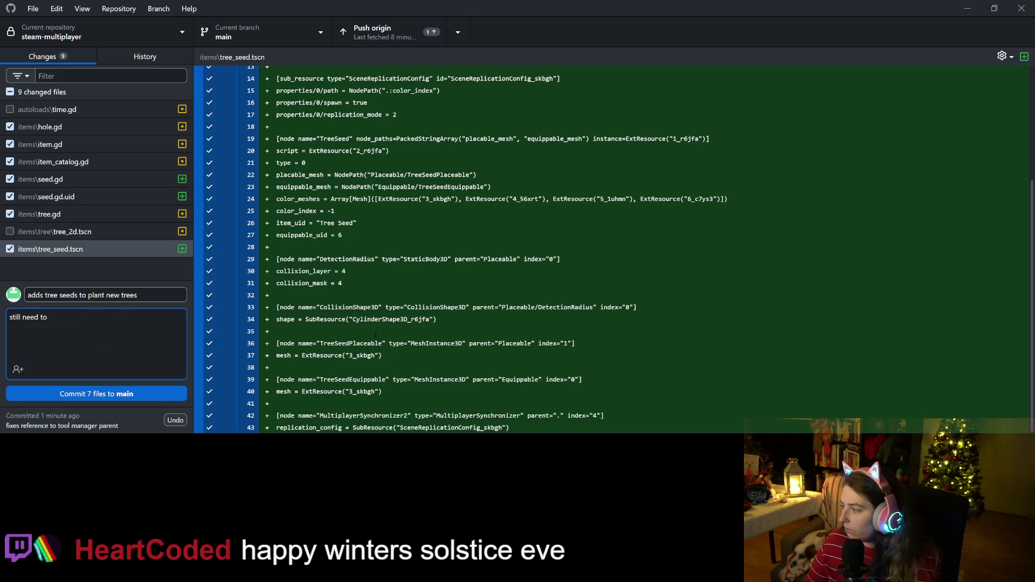
click(957, 4)
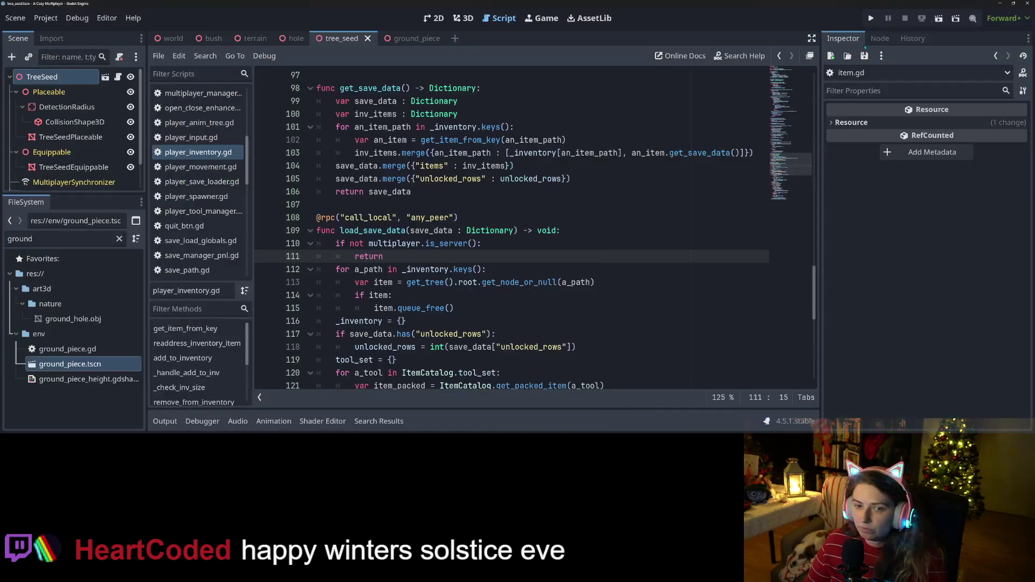
Step: In seed.gd's get_save_data, merge a 'color' entry holding color_index into the save data
scroll(203, 221, down, 5)
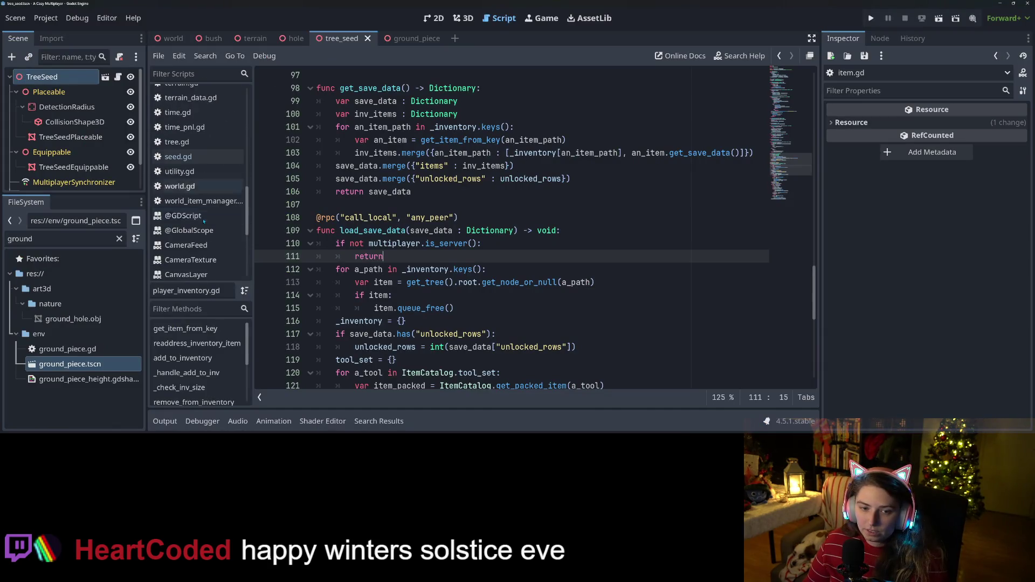
click(178, 156)
click(545, 312)
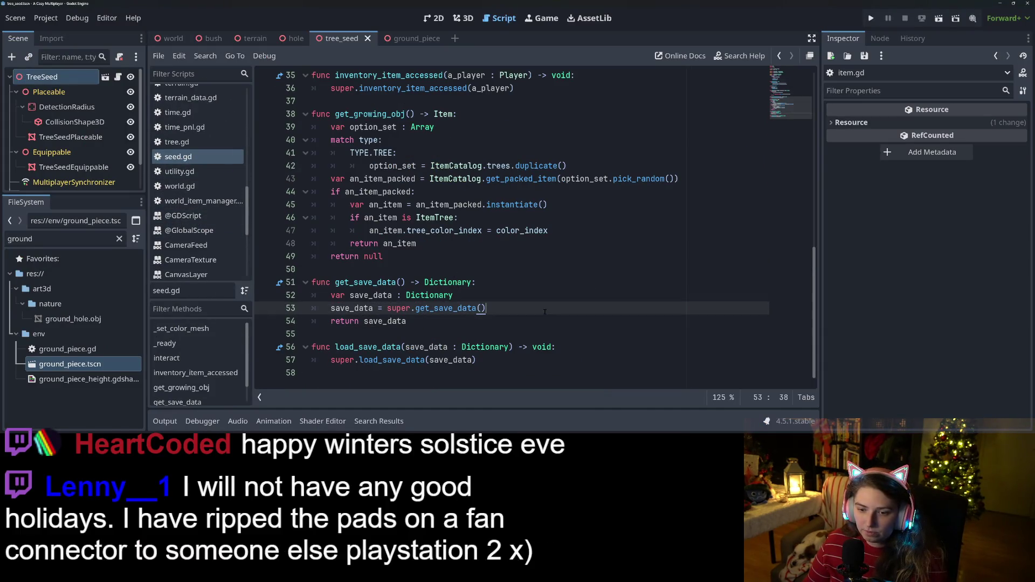
key(Return)
text(ve_data.mer)
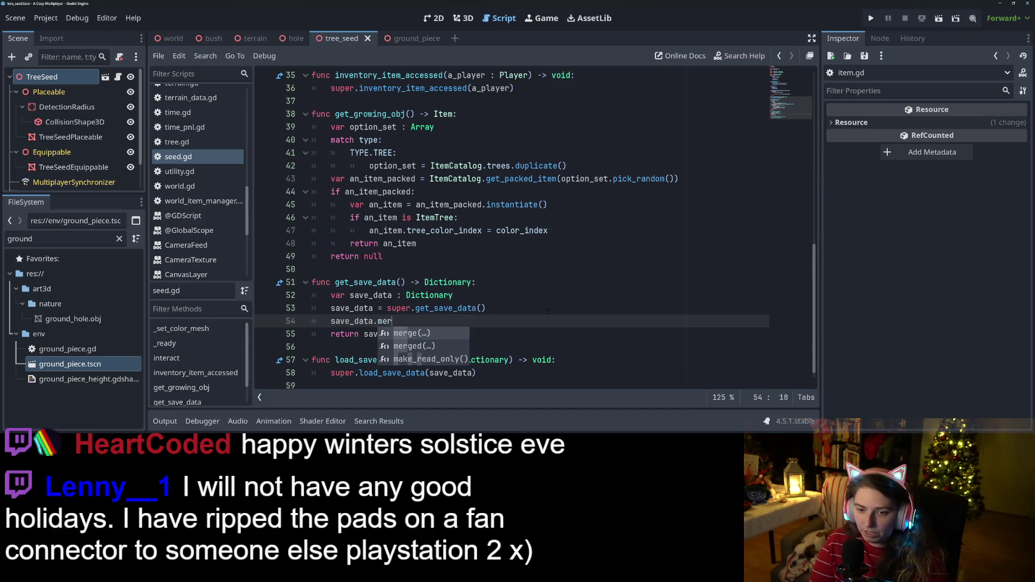
key(Return)
text(" : )
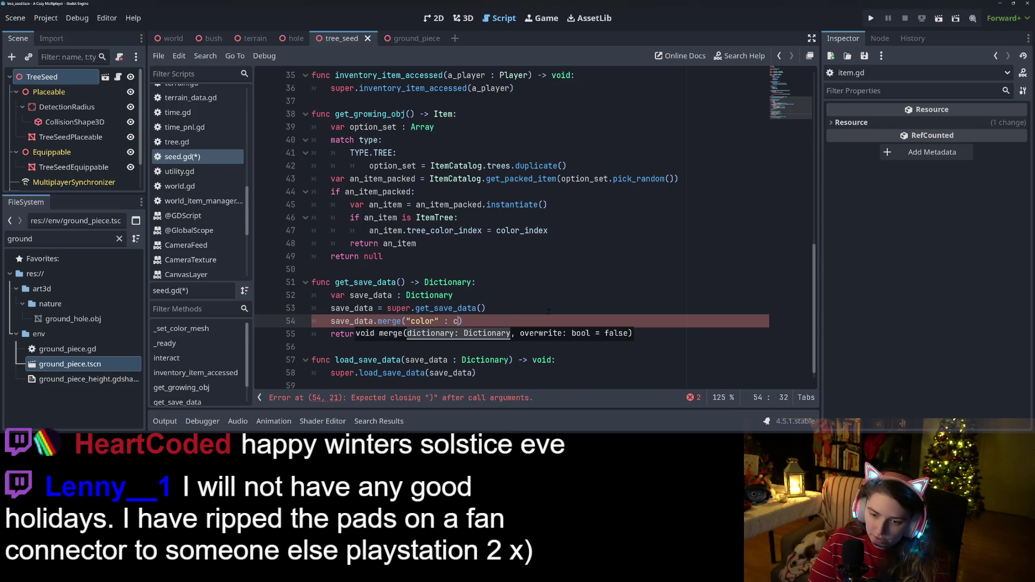
text(color_index)
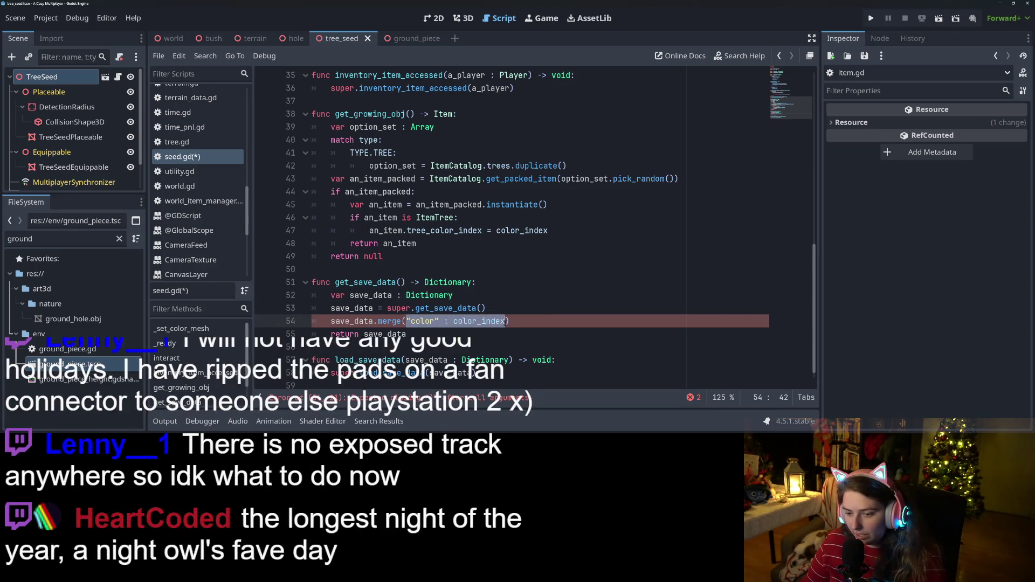
text({)
double_click(485, 320)
key(BackSpace)
text(ol)
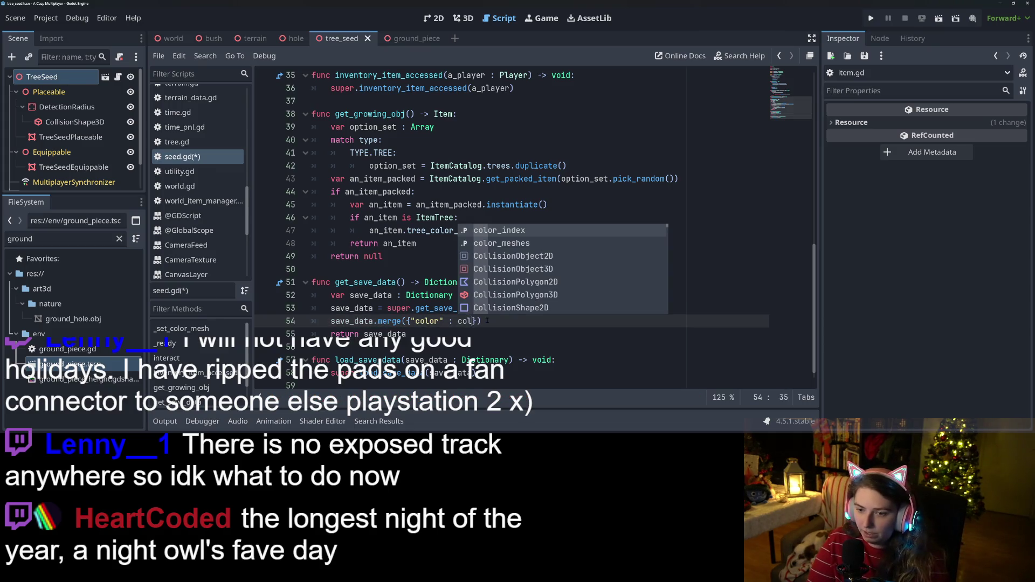
key(Return)
Step: In load_save_data, set color_index = int(save_data['color']) when present, save seed.gd, and run the game
click(539, 374)
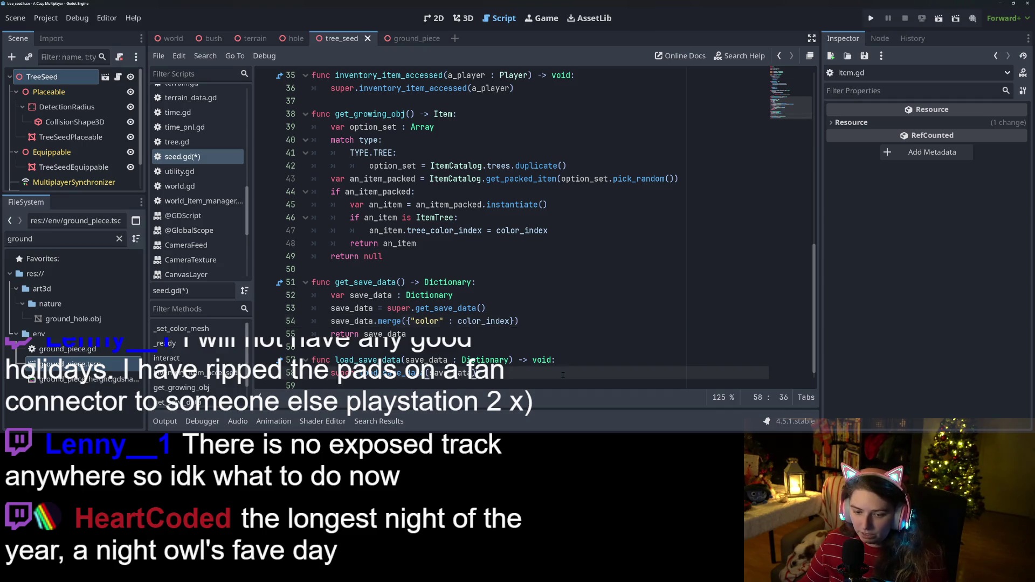
drag(411, 307, 442, 308)
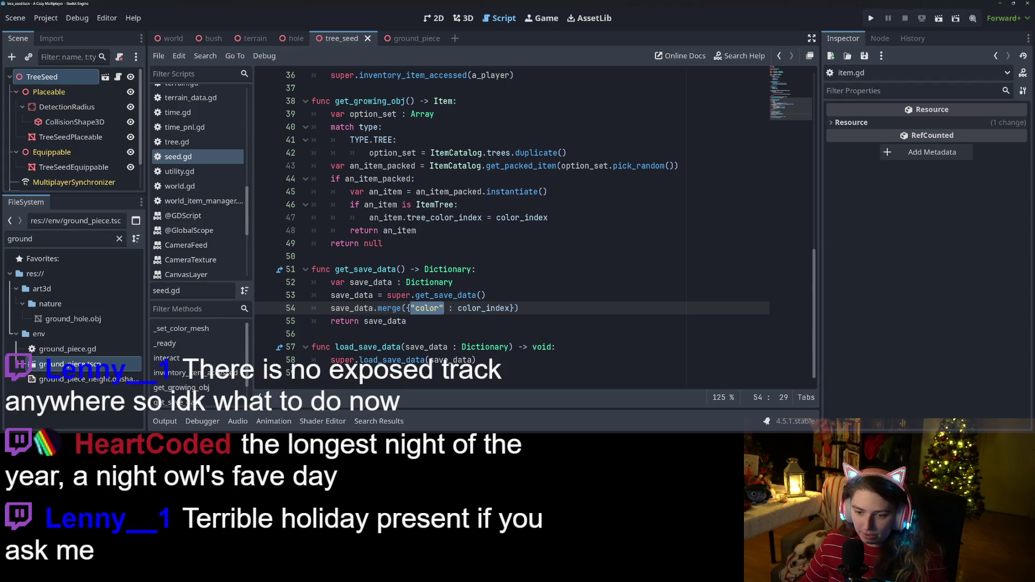
click(485, 360)
key(Return)
key(ctrl+s)
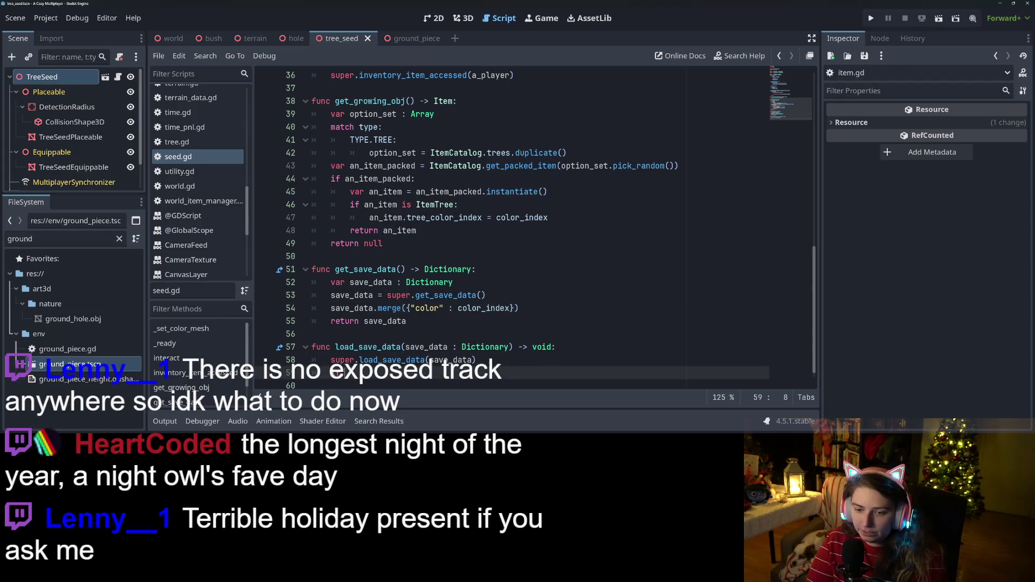
text(ve_data)
text(s(inventory_item)
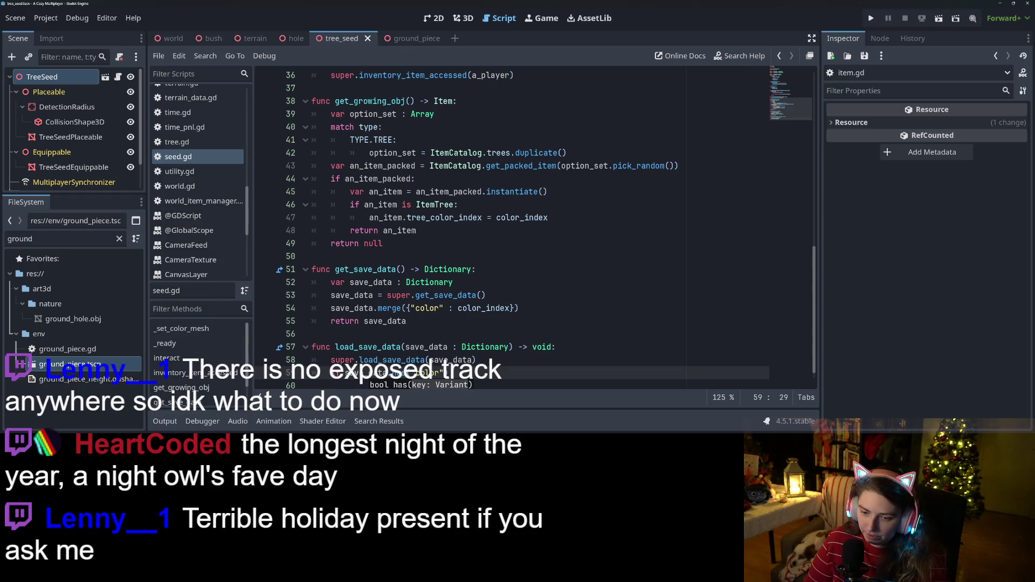
text():)
key(Return)
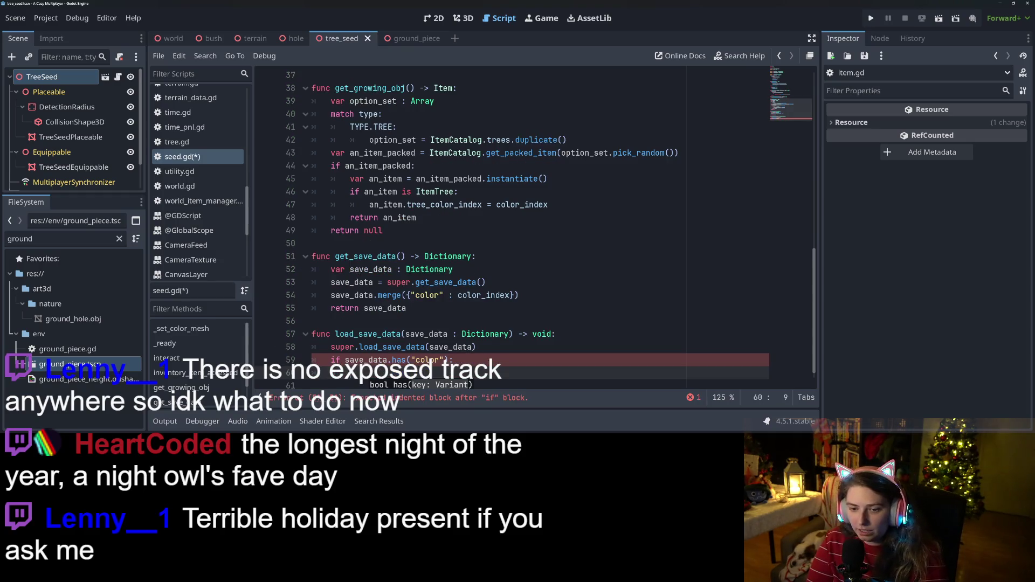
text(color_index = i)
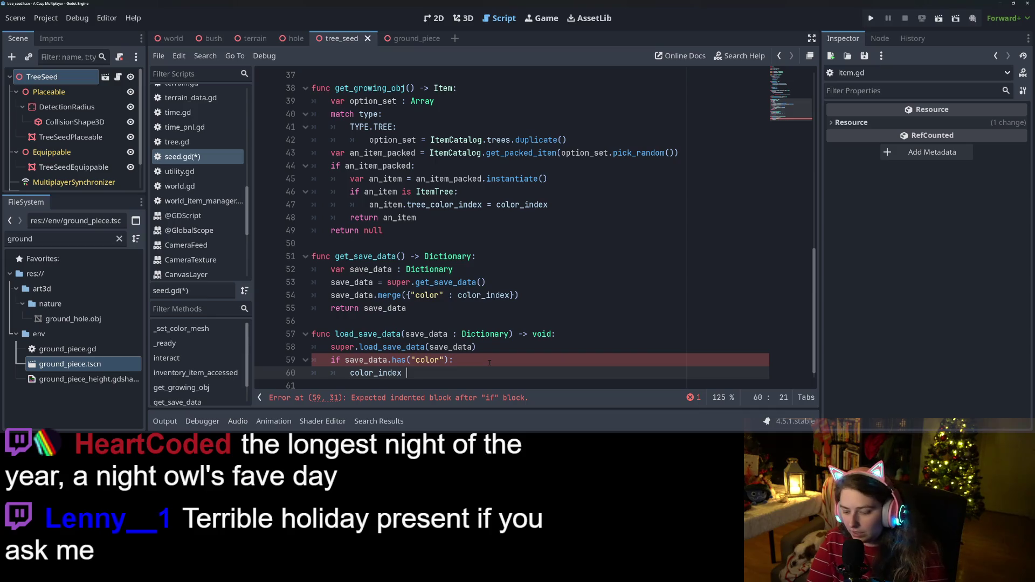
text(nt(save)
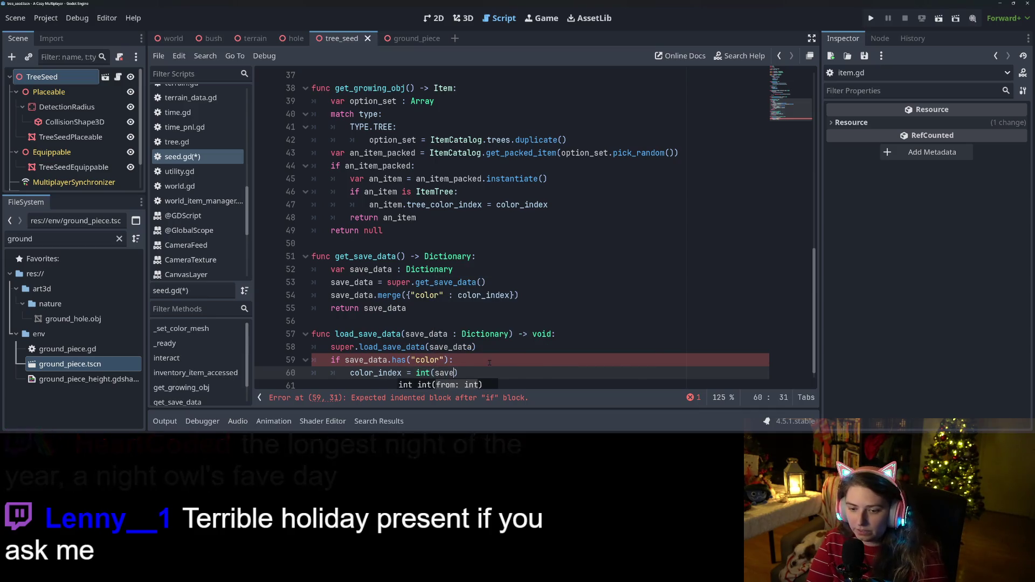
key(Return)
text(["co)
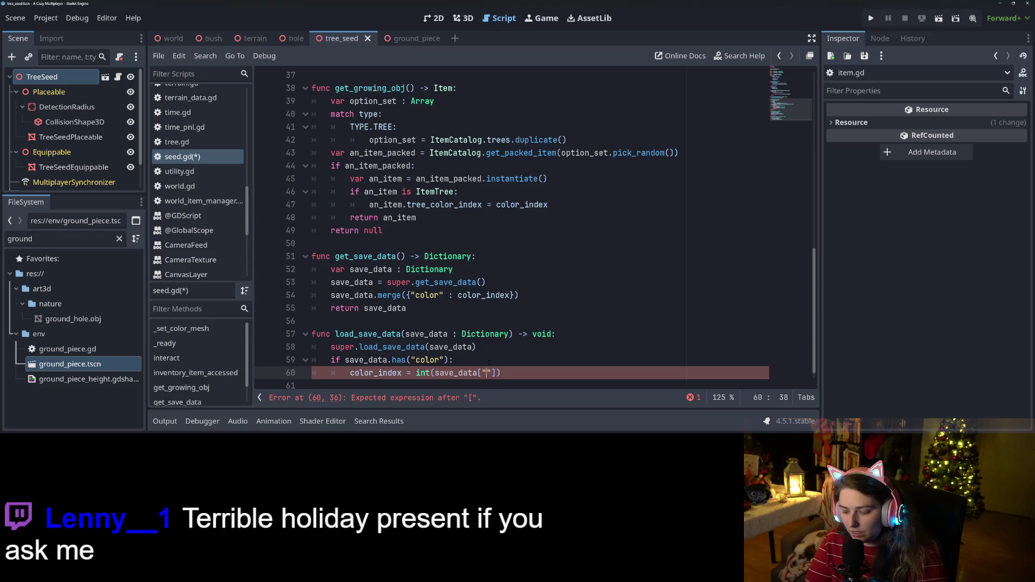
text(lor)
key(ctrl+s)
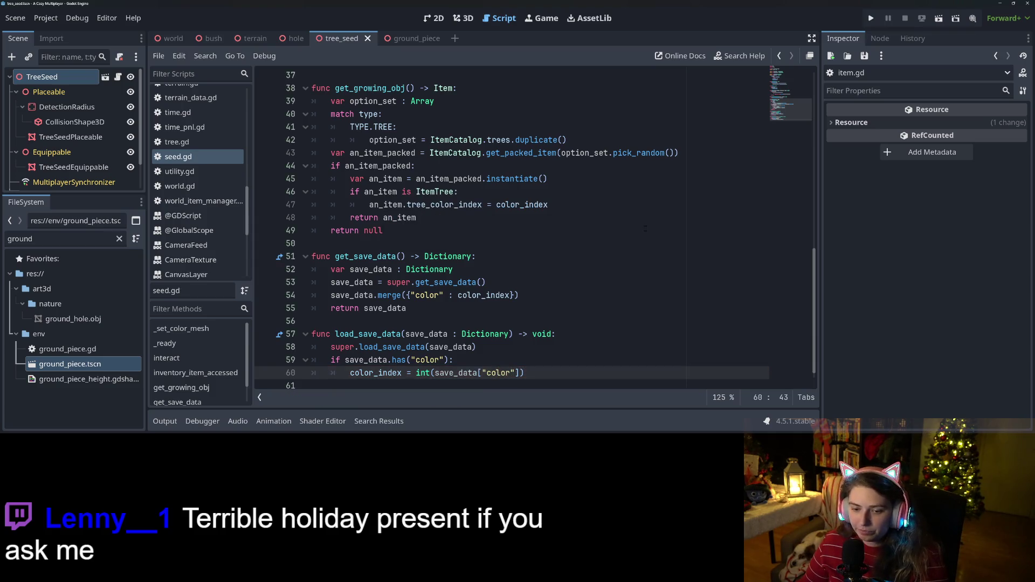
click(871, 17)
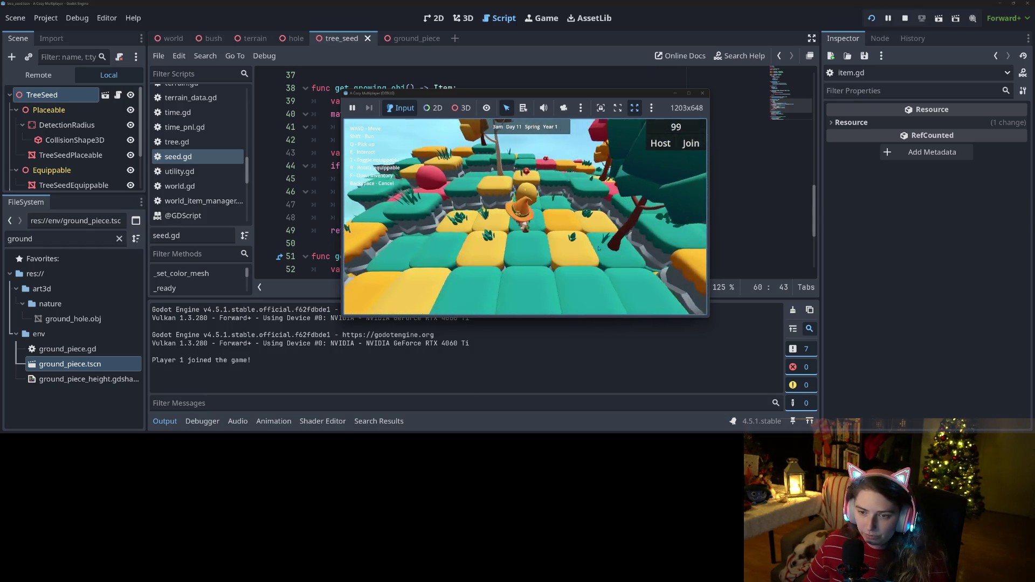
Step: Interact with a tree and the ground, pick up a tree seed, then relaunch and load a saved game
key(e)
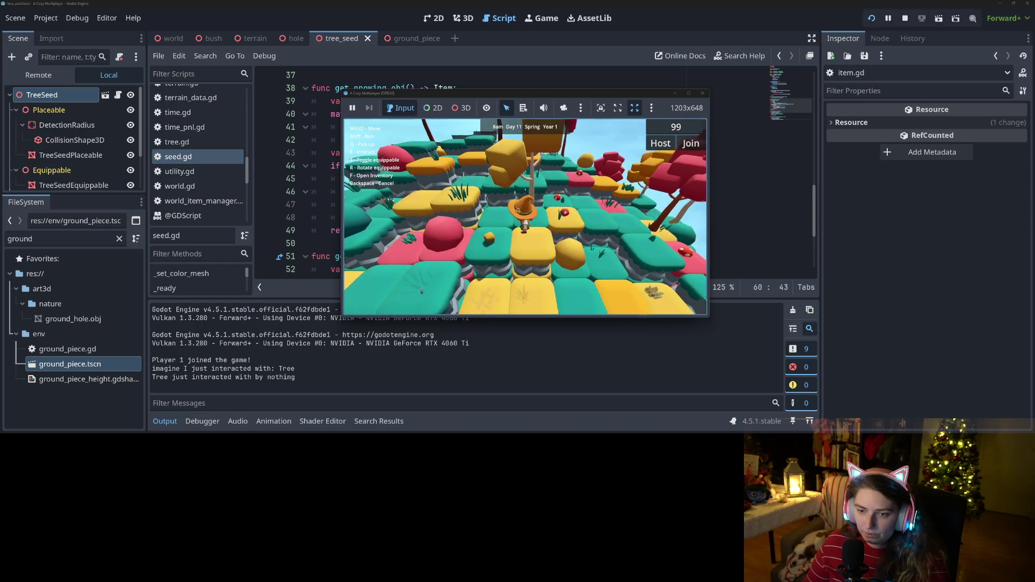
key(e)
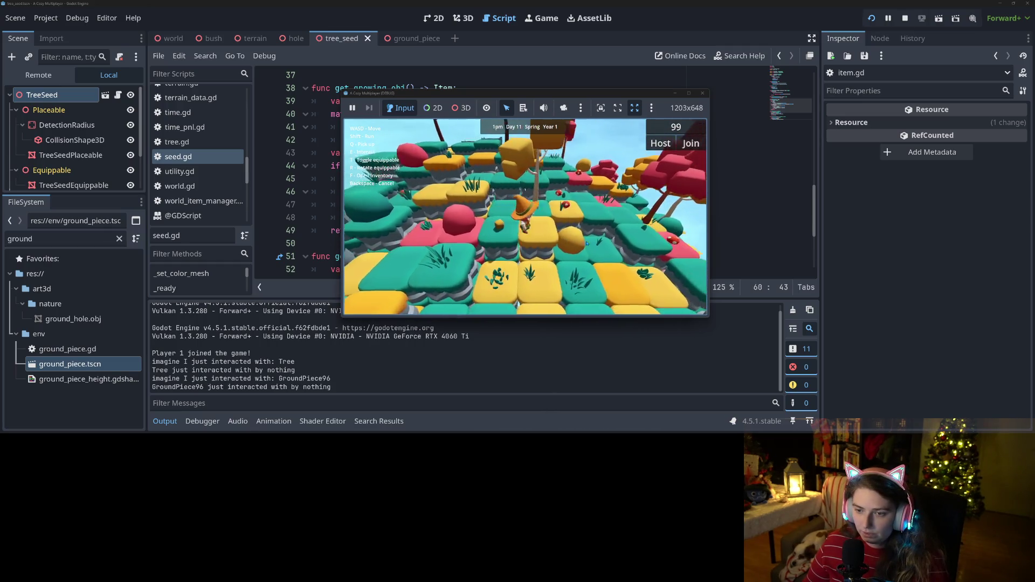
key(q)
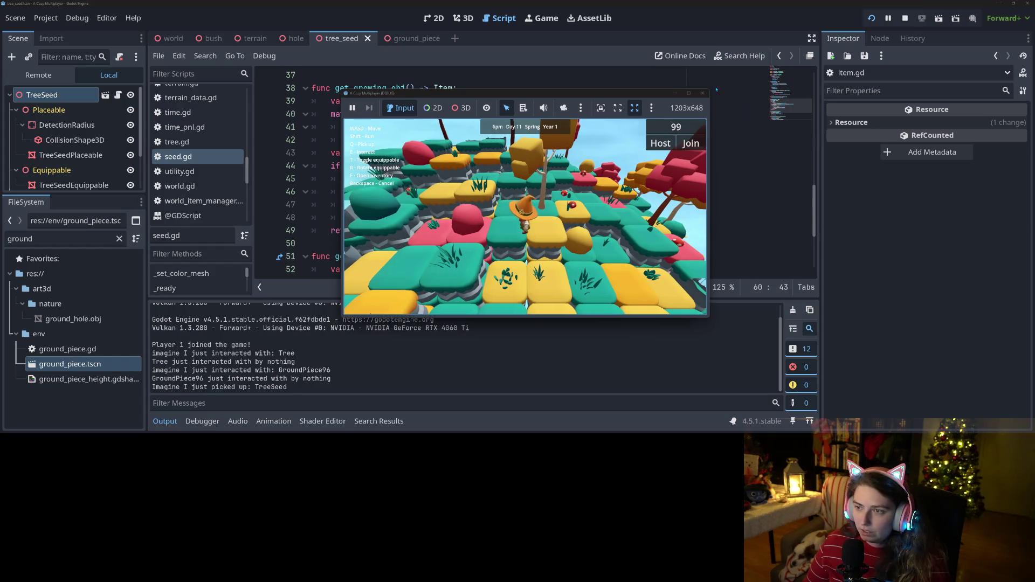
click(702, 93)
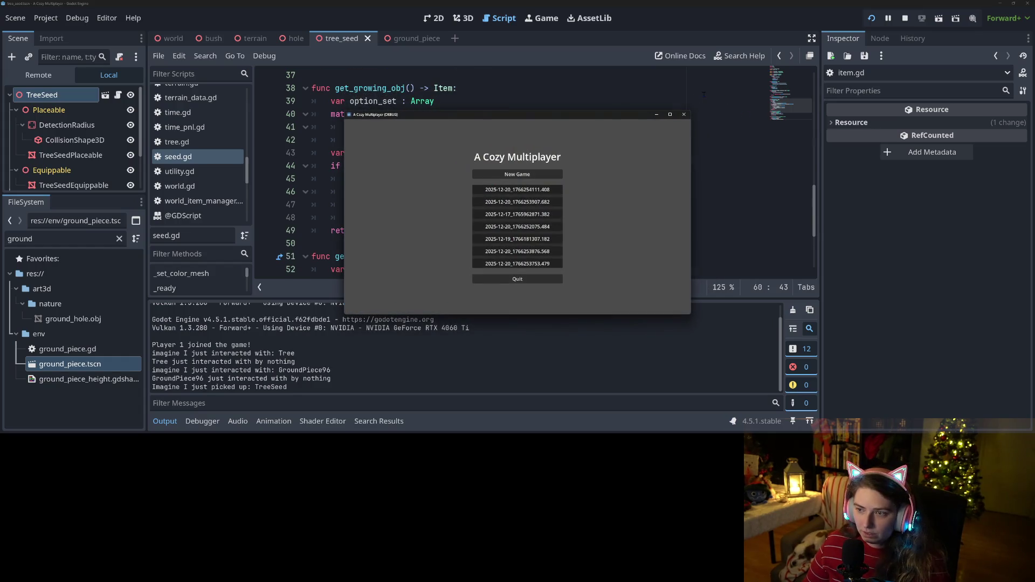
click(684, 114)
key(F5)
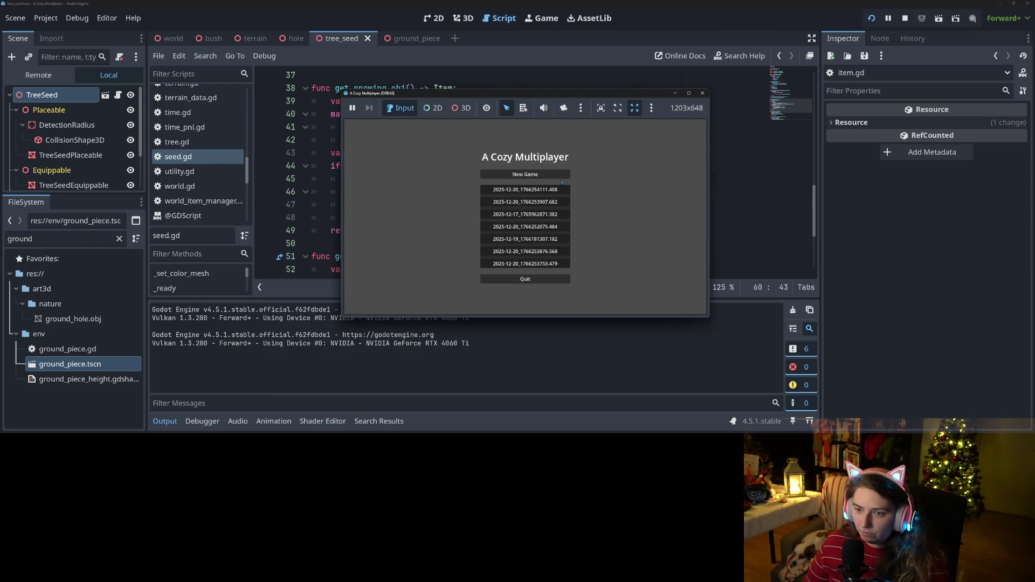
key(Return)
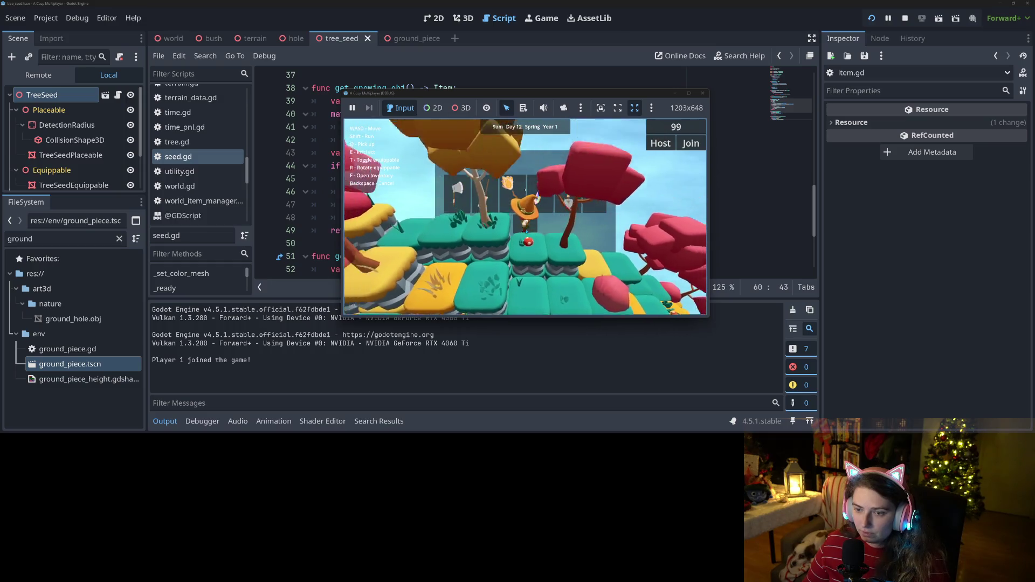
Step: Switch between the two tree seeds, stop the game, and commit the tree seed changes in GitHub Desktop
key(t)
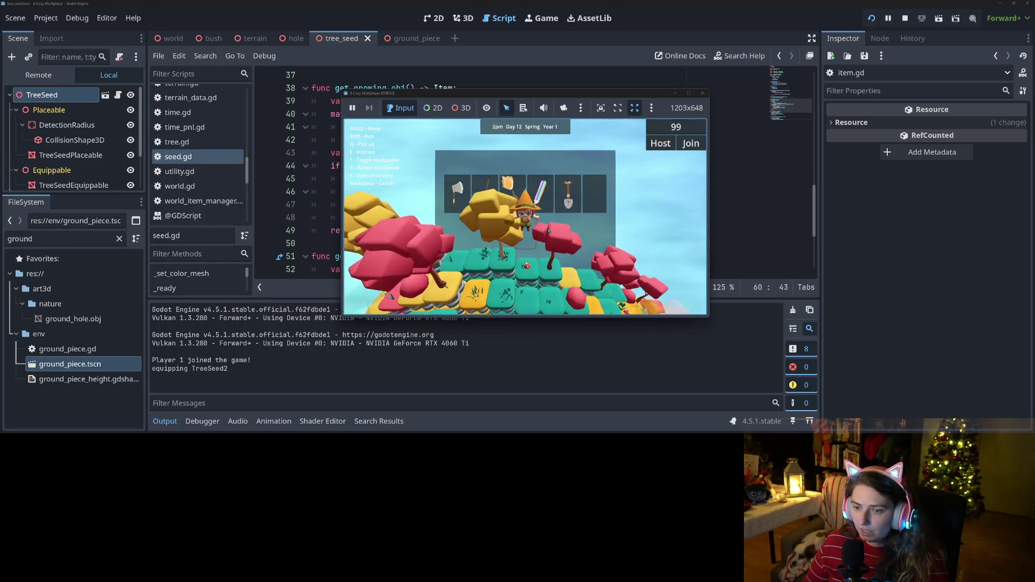
key(t)
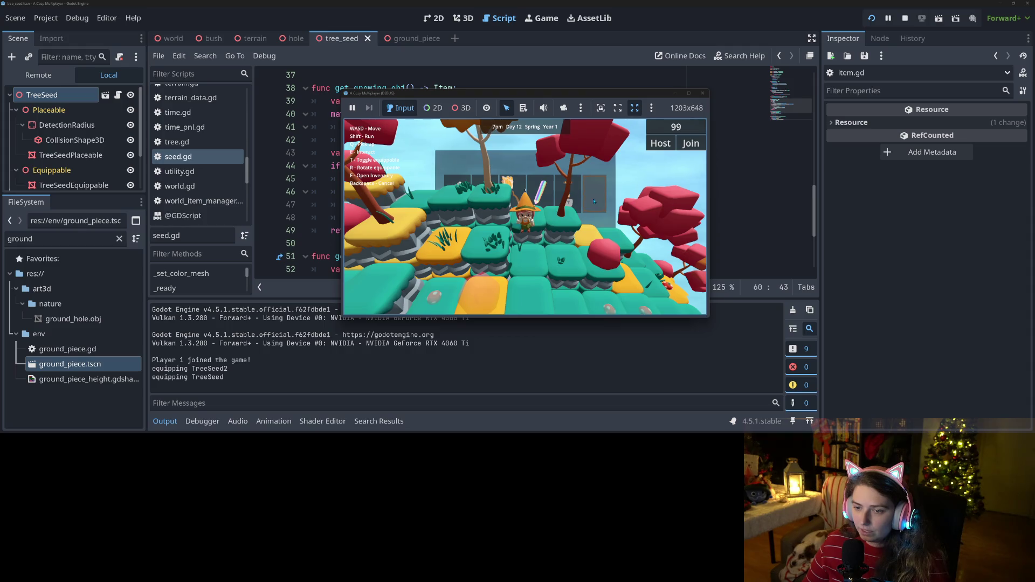
key(t)
key(t)
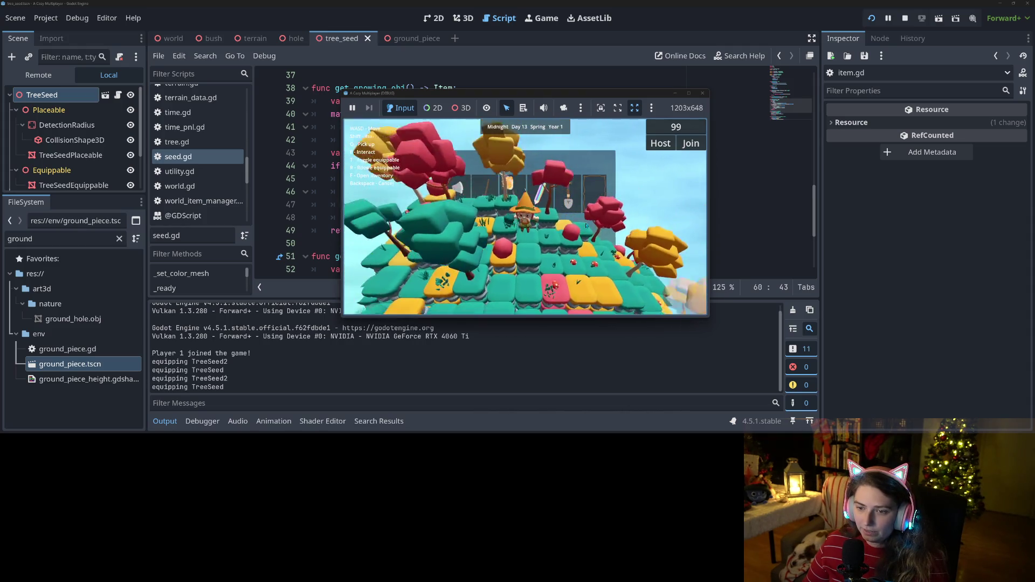
key(F5)
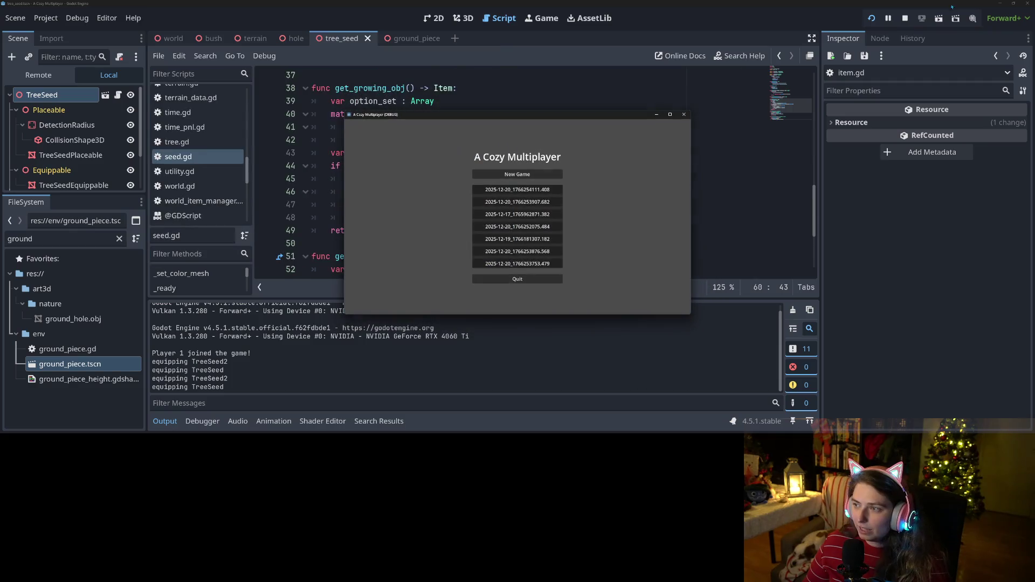
key(F8)
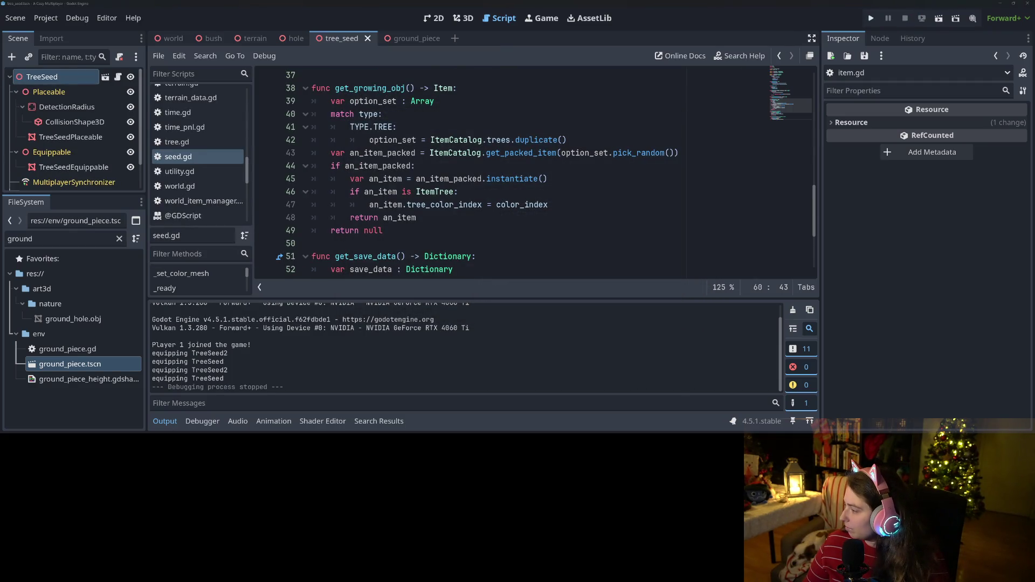
key(alt+Tab)
key(ctrl+Return)
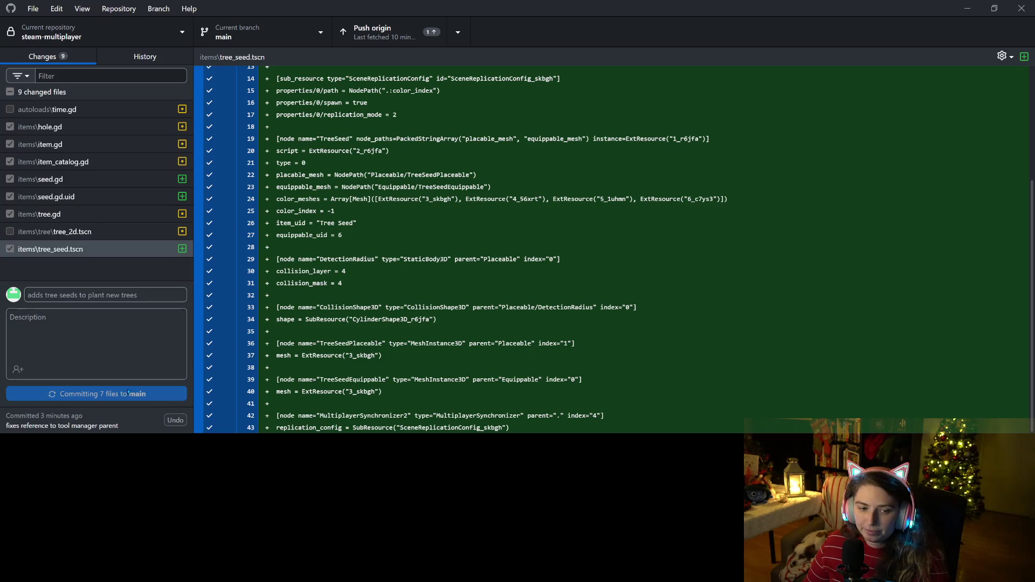
Step: Commit only tree_2d.tscn to main with summary "idk what this is", leaving time.gd unstaged
click(383, 45)
click(162, 126)
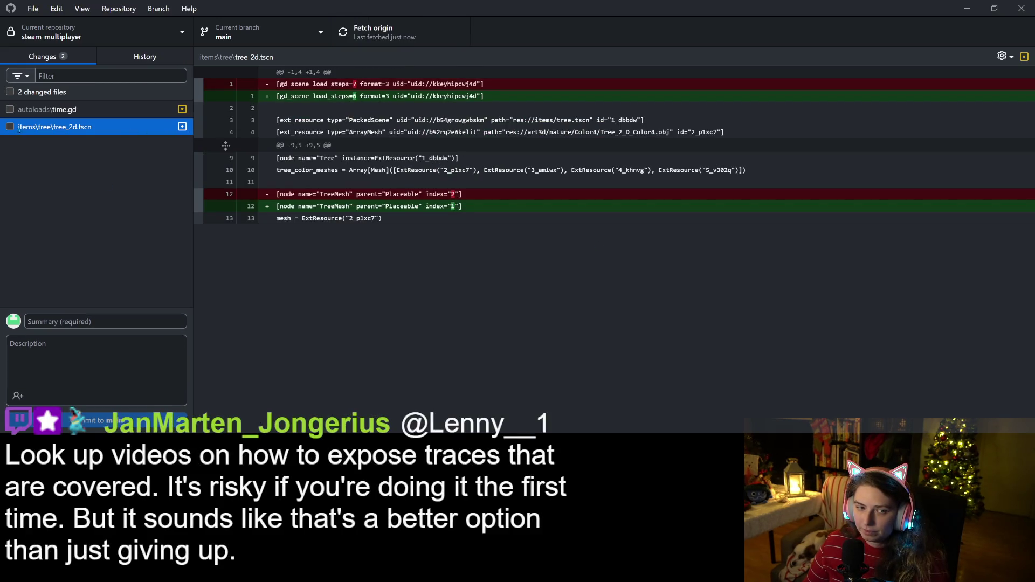
click(10, 126)
click(98, 319)
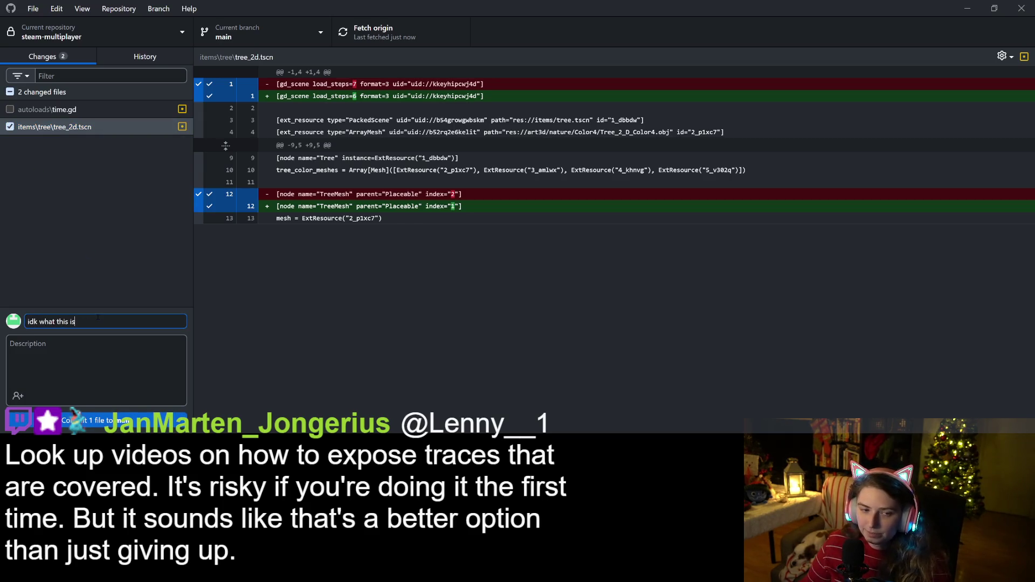
click(97, 420)
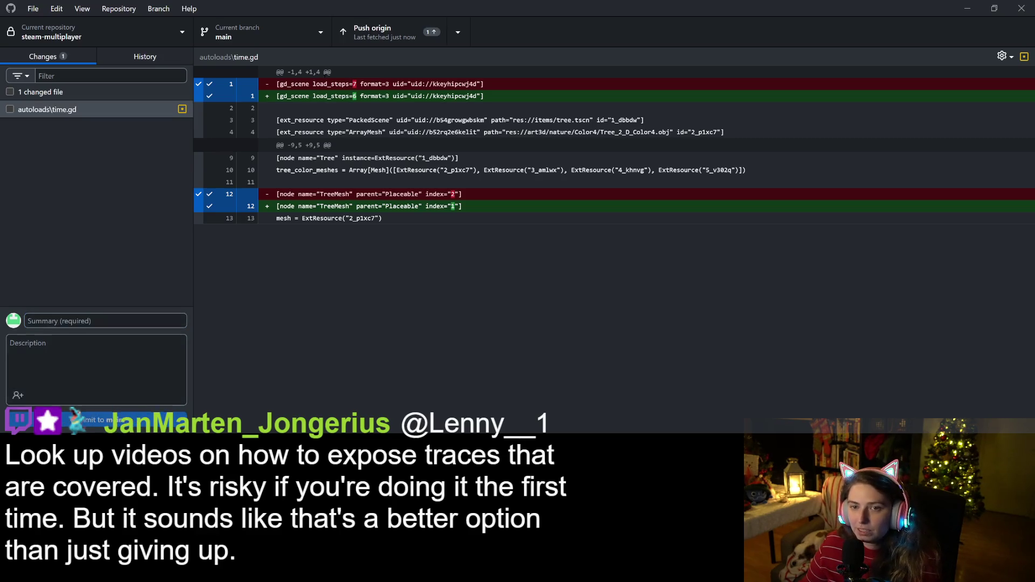
click(967, 8)
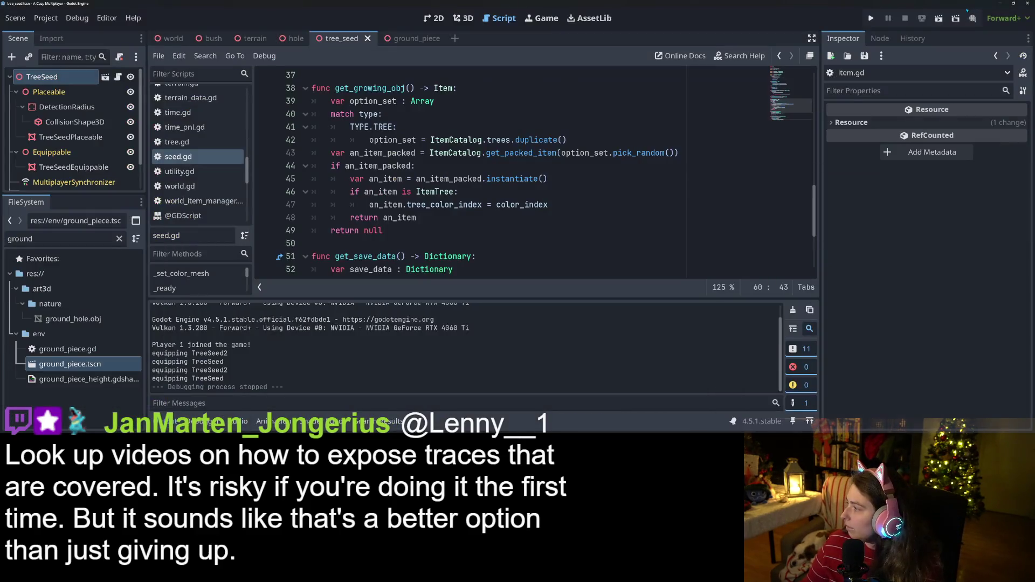